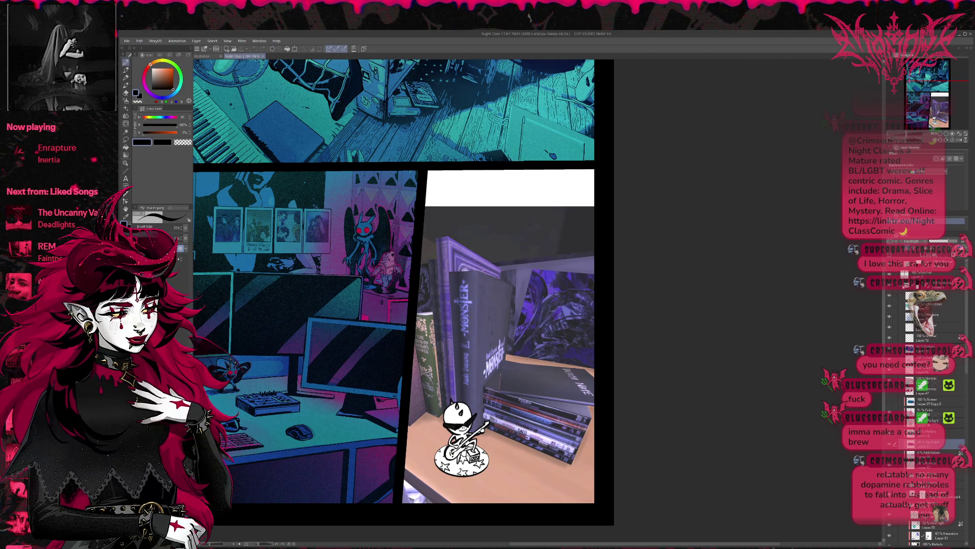
Step: Select the books photo layer inside the layer folder and apply a black-and-white threshold to it
left_click(901, 287)
left_click(902, 296)
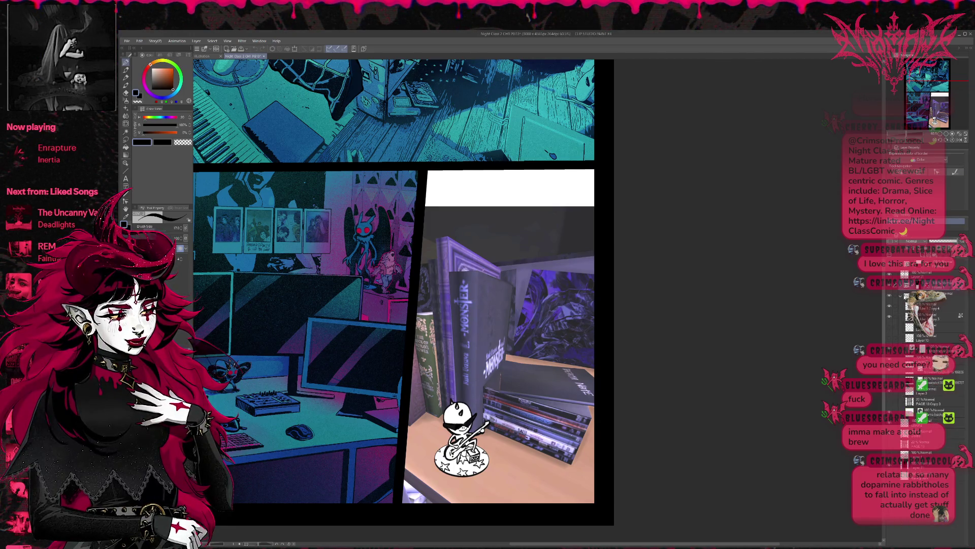
left_click(925, 285)
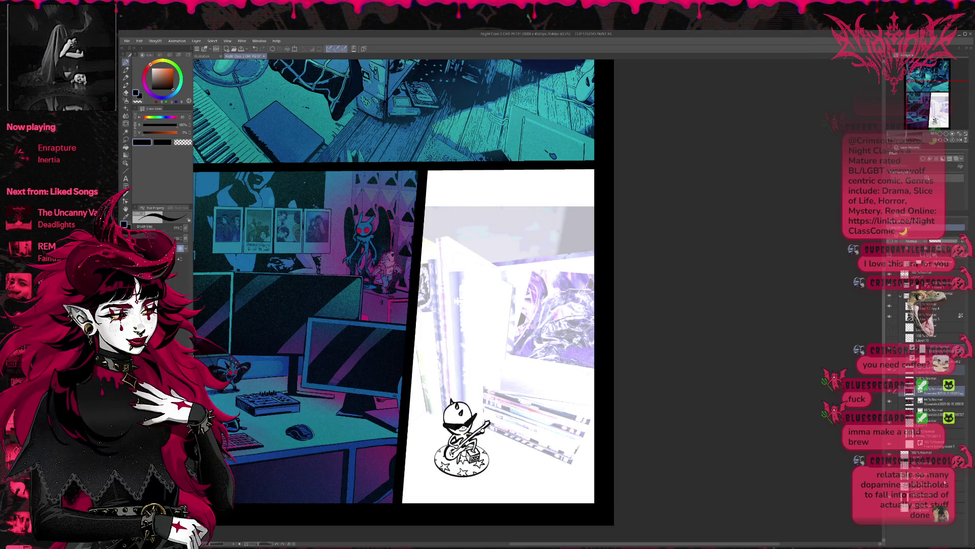
key("ctrl+z")
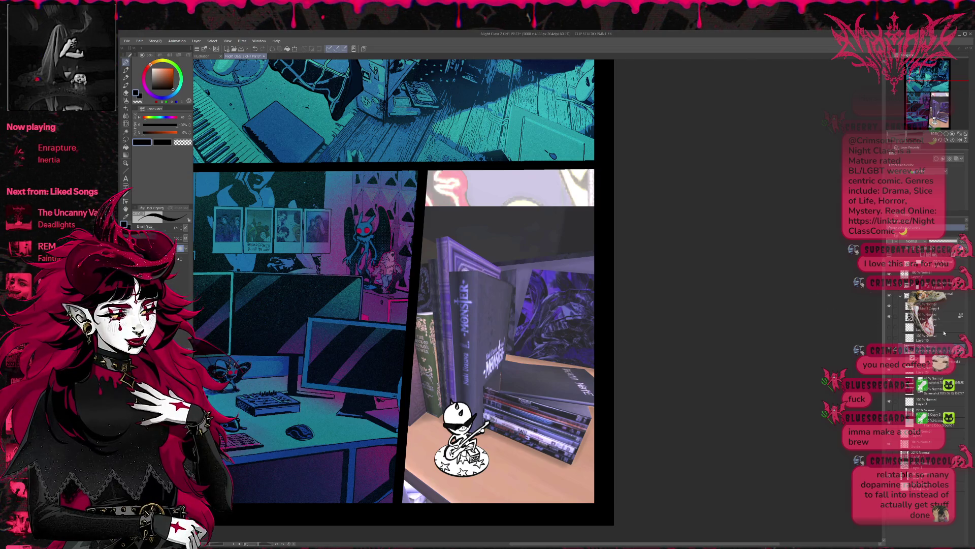
key("ctrl+z")
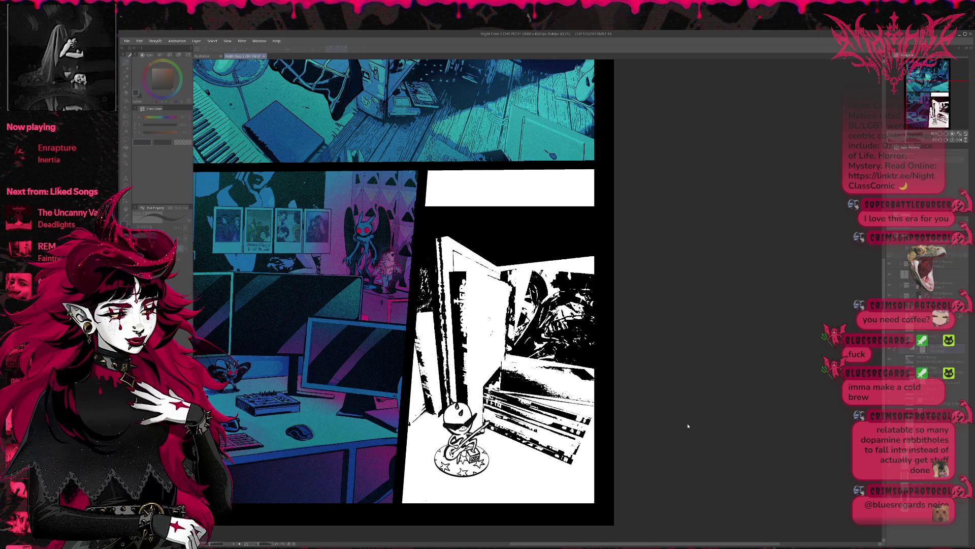
key("Escape")
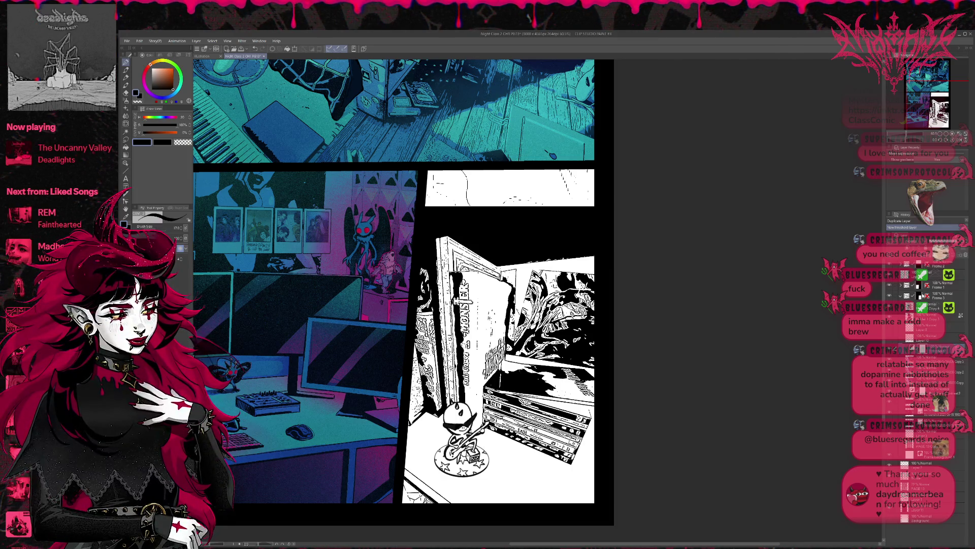
Step: Create a new empty raster layer above the thresholded books photo
key("ctrl+shift+n")
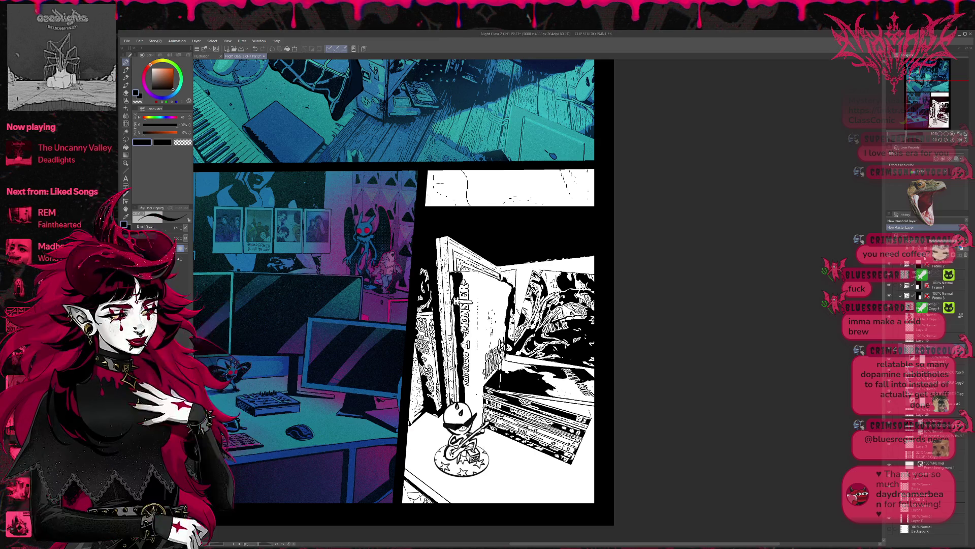
Step: Bring the books panel into view, hide the guitar-playing figure, and zoom in on the books
left_click_drag(937, 131, 941, 134)
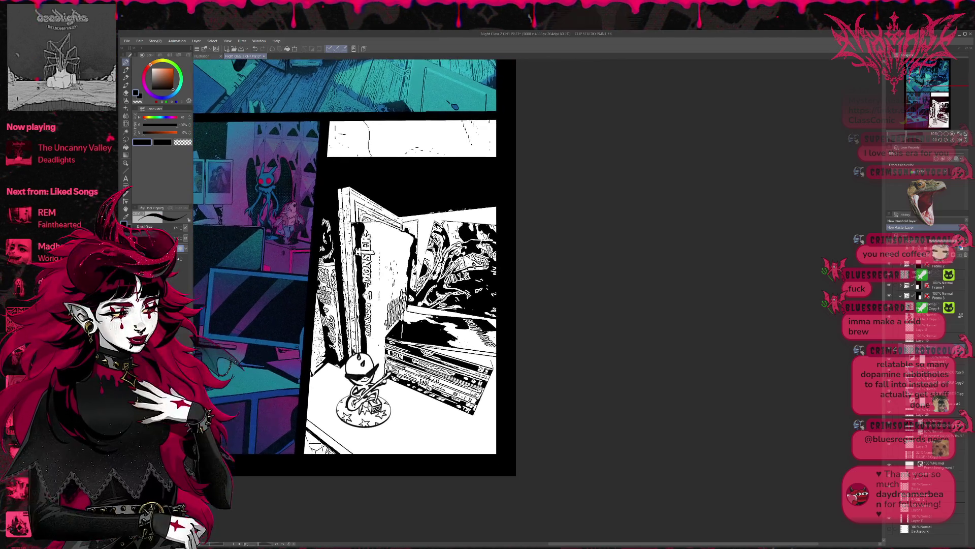
left_click(941, 134)
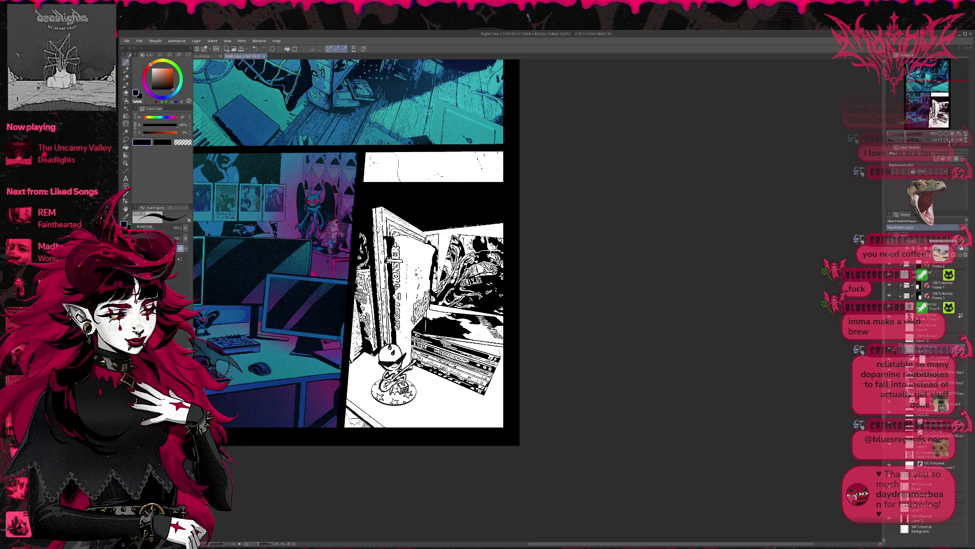
left_click(947, 135)
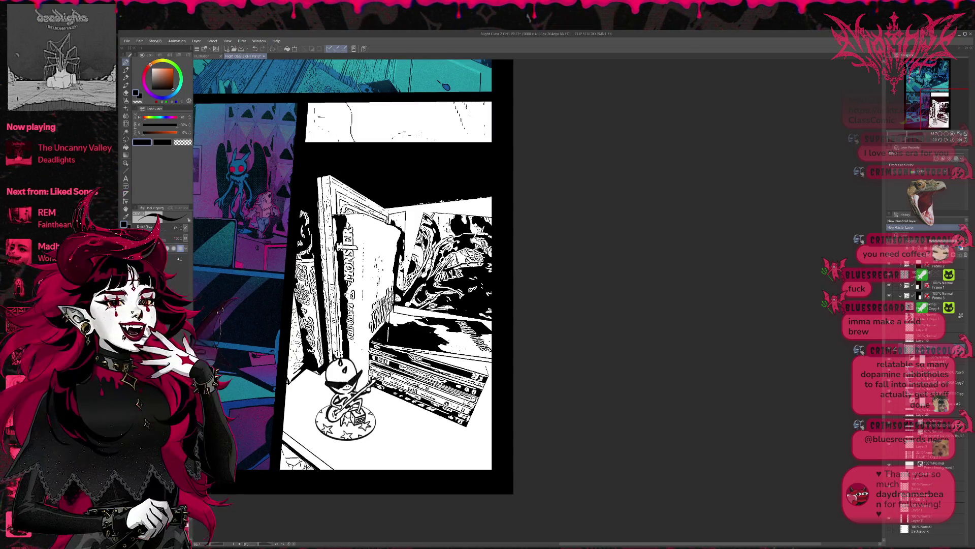
key("ctrl+z")
left_click(947, 134)
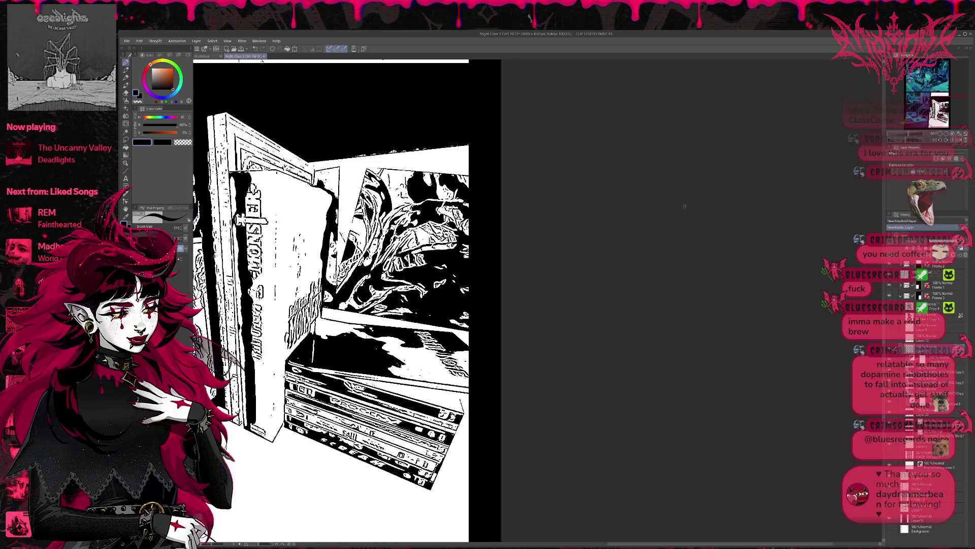
Step: Paint white over the dark lettering on the tall book's spine, using a brush size of 50
left_click(948, 134)
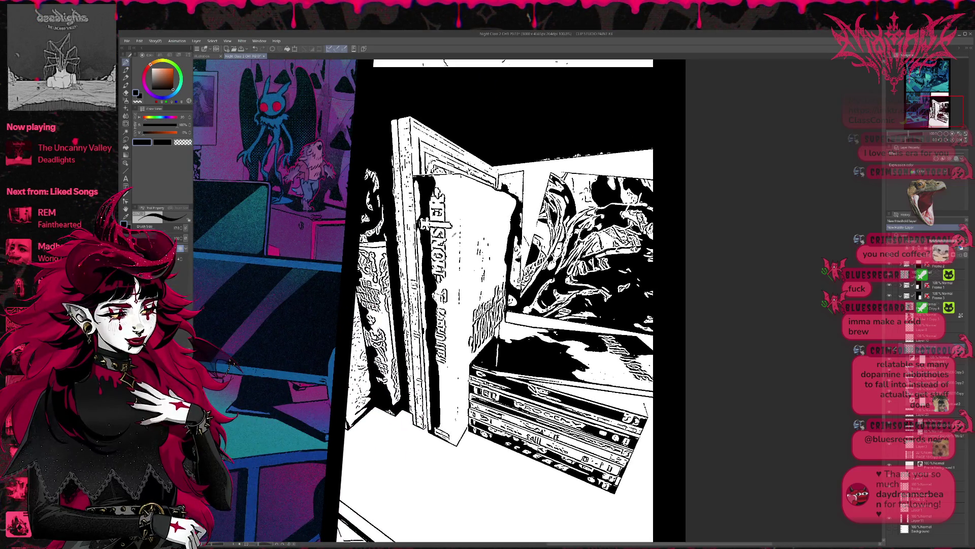
key("x")
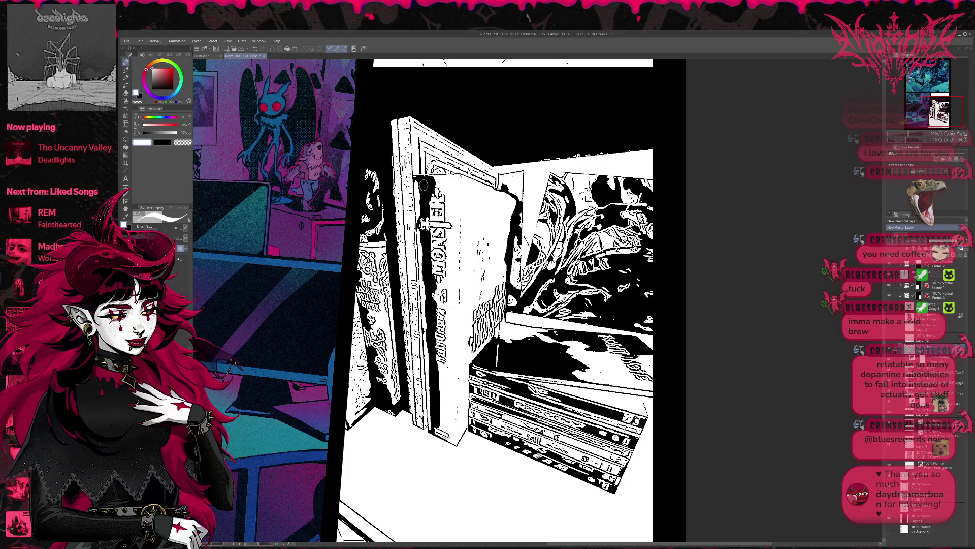
left_click_drag(423, 186, 429, 177)
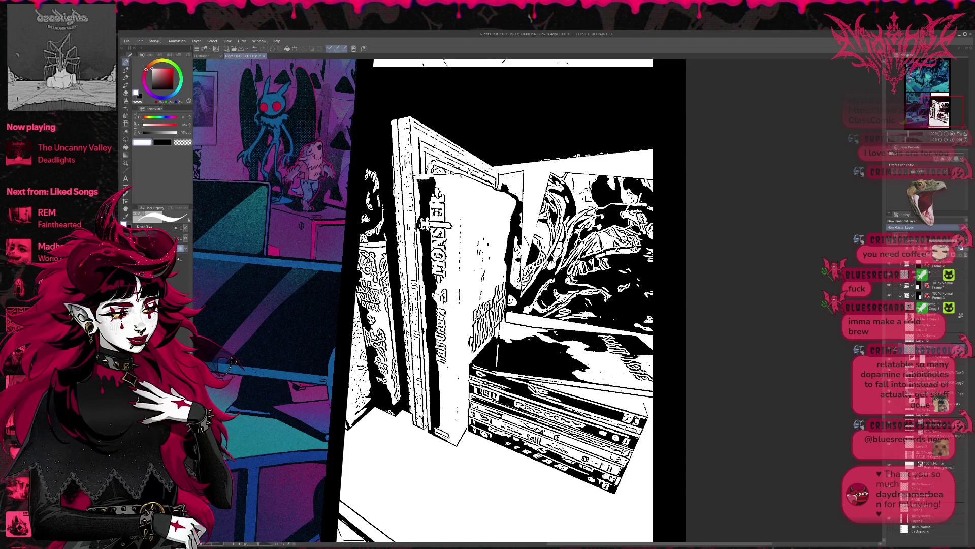
key("ctrl+z")
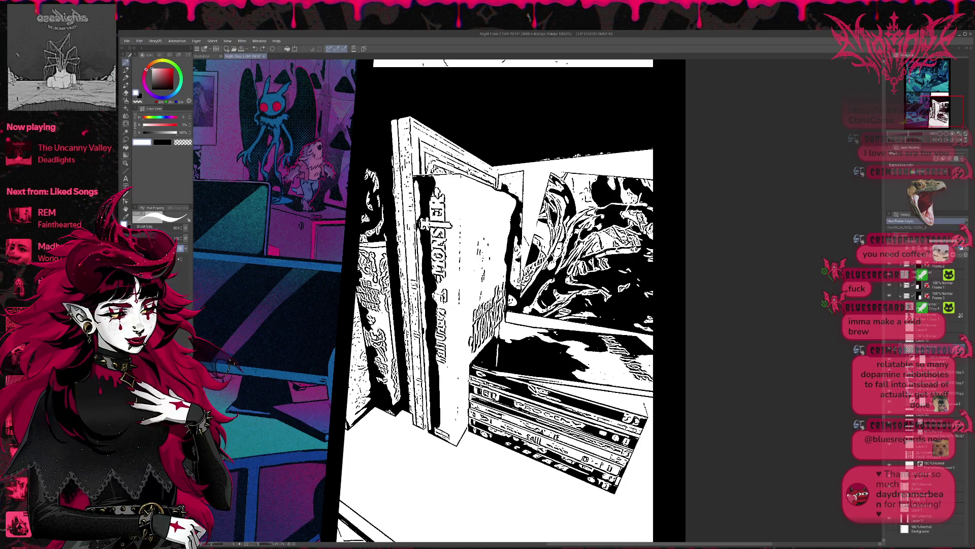
mouse_move(433, 189)
left_mouse_down()
mouse_move(411, 179)
mouse_move(413, 191)
mouse_move(437, 192)
mouse_move(439, 206)
mouse_move(419, 242)
mouse_move(415, 229)
mouse_move(453, 203)
mouse_move(423, 286)
left_mouse_up()
mouse_move(425, 247)
left_mouse_down()
mouse_move(427, 305)
mouse_move(442, 260)
left_mouse_up()
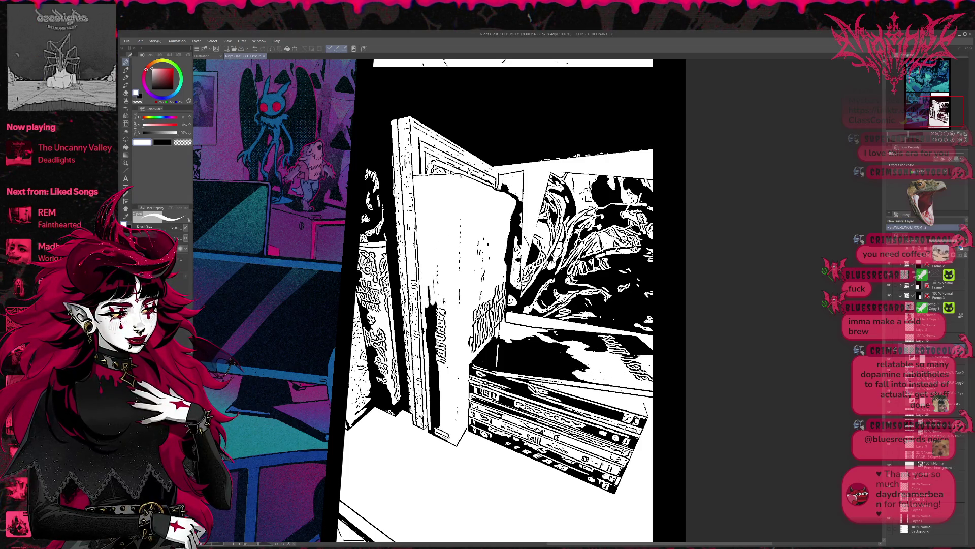
left_click(152, 228)
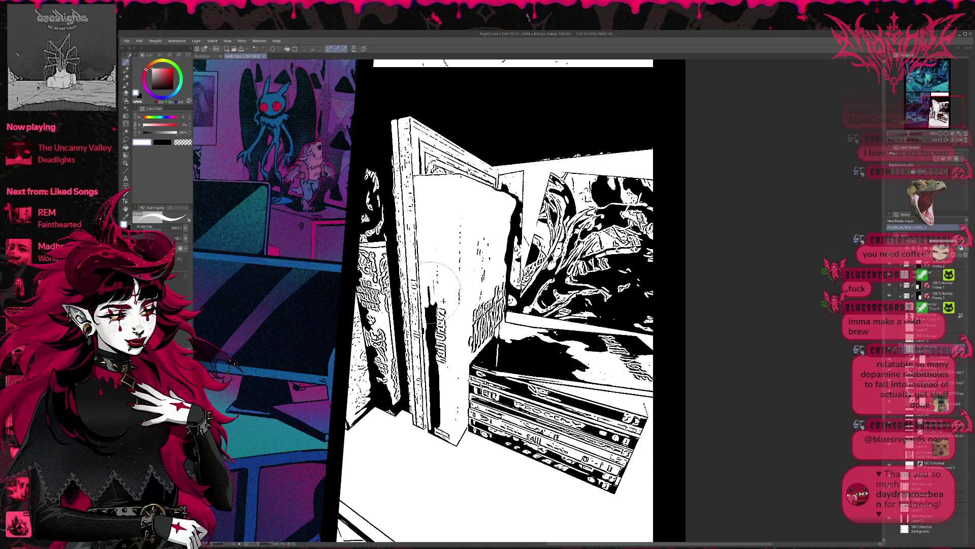
left_click_drag(441, 265, 436, 335)
left_click_drag(436, 284, 434, 368)
mouse_move(439, 305)
left_mouse_down()
mouse_move(436, 431)
mouse_move(460, 381)
left_mouse_up()
Step: Clean up the door edges and the door frame's left edge in white with a smaller brush
mouse_move(489, 277)
left_mouse_down()
mouse_move(500, 262)
mouse_move(504, 305)
left_mouse_up()
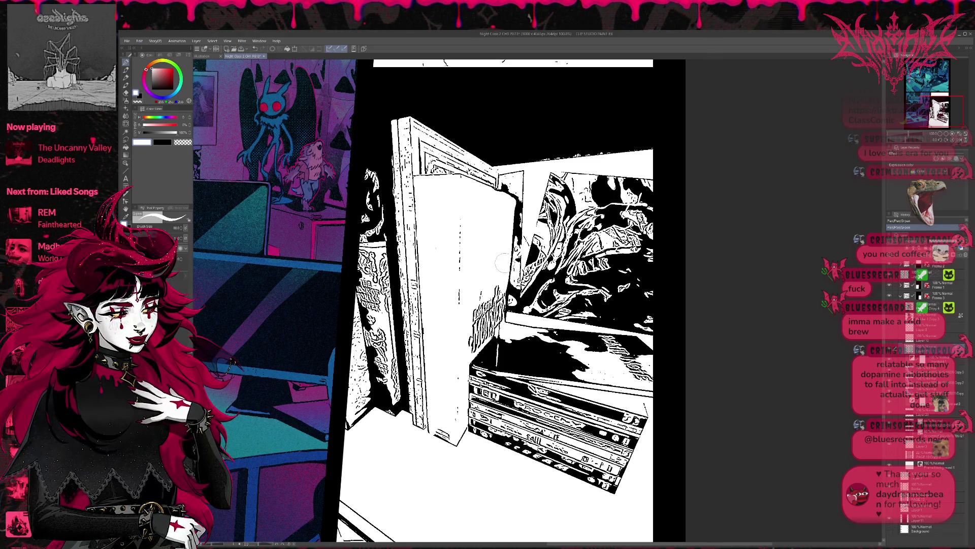
mouse_move(502, 267)
left_mouse_down()
mouse_move(503, 325)
mouse_move(472, 351)
left_mouse_up()
left_click_drag(478, 316, 508, 290)
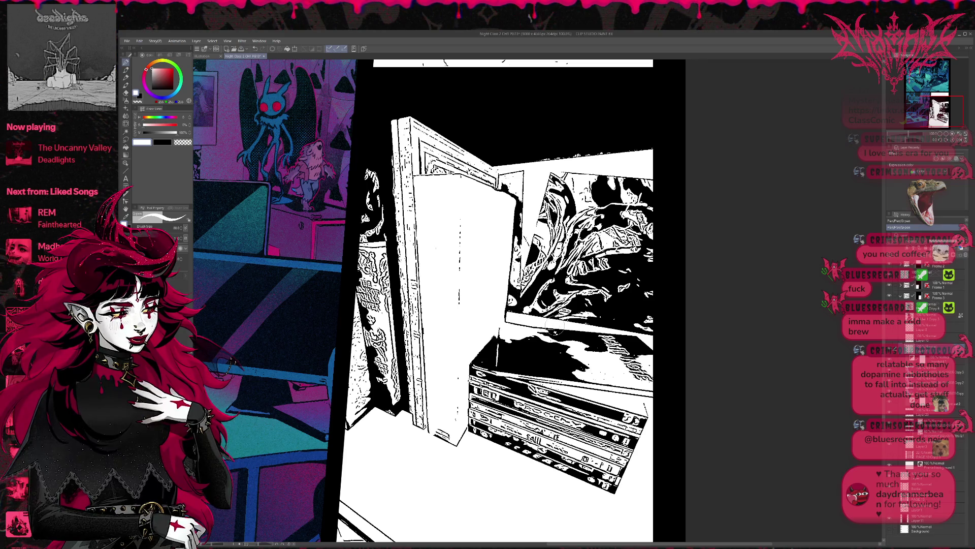
left_click_drag(406, 137, 405, 137)
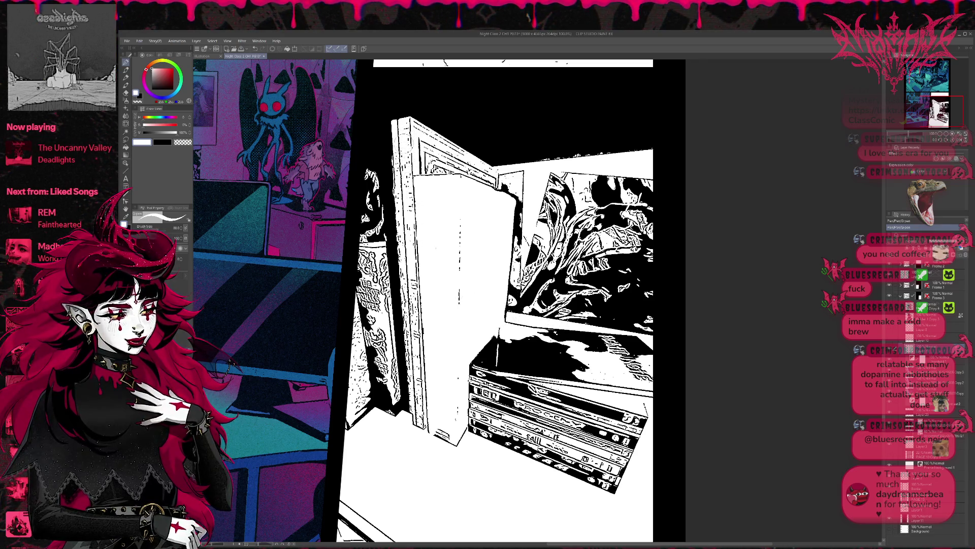
key("bracketleft")
key("bracketleft")
key("bracketleft")
left_click_drag(409, 152, 416, 401)
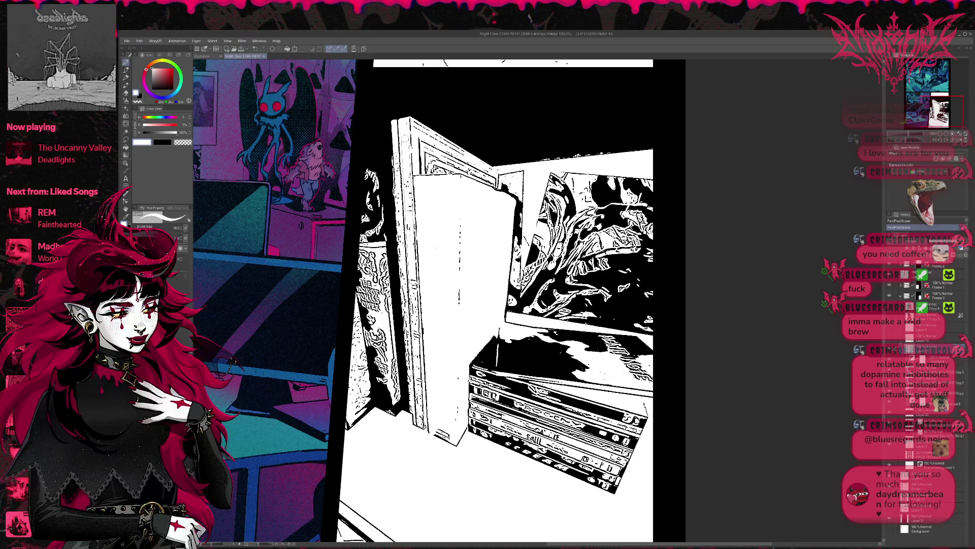
key("ctrl+space")
left_click(422, 247)
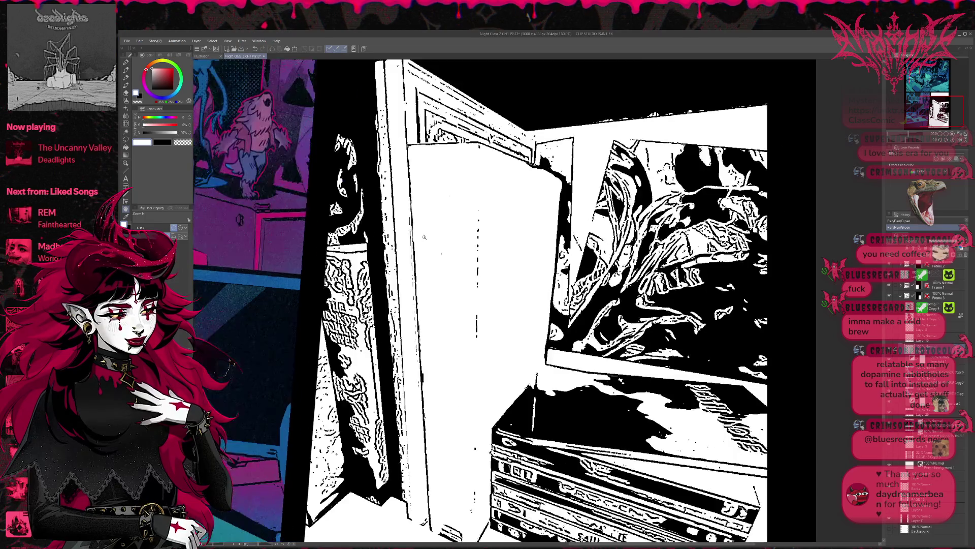
key("ctrl+minus")
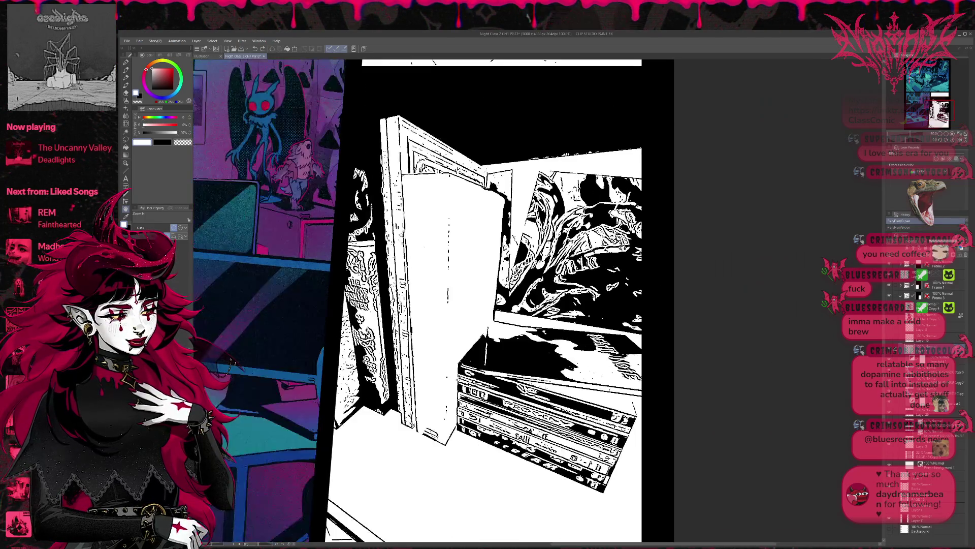
left_click(126, 94)
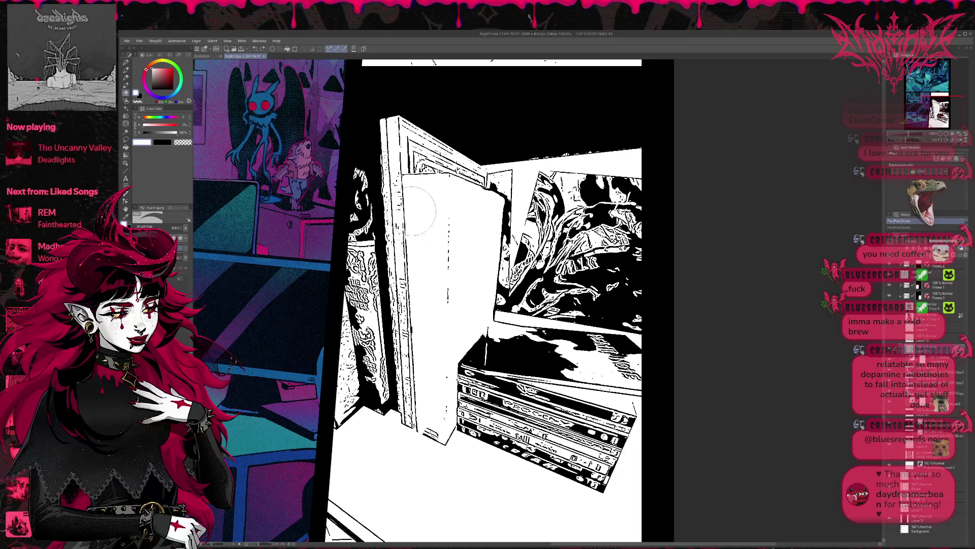
key("bracketleft")
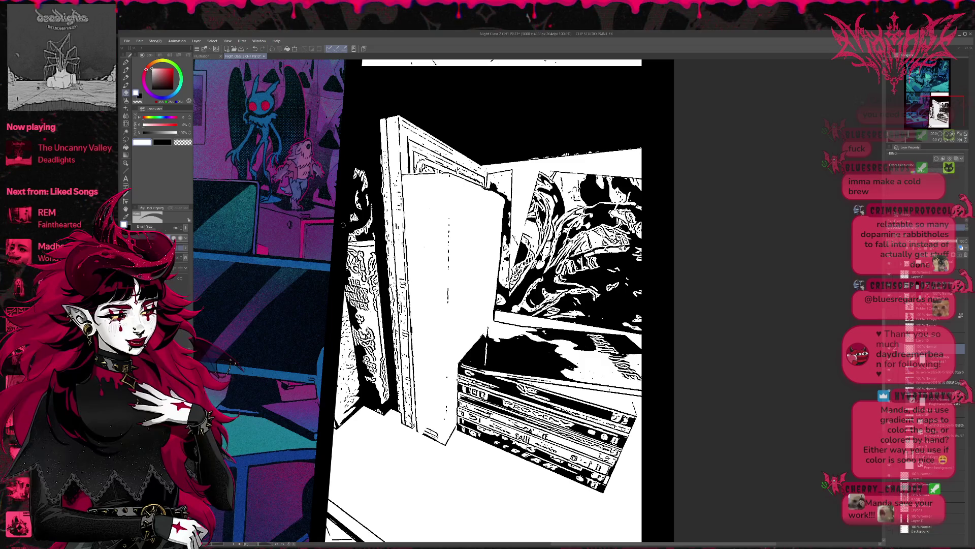
left_click(126, 62)
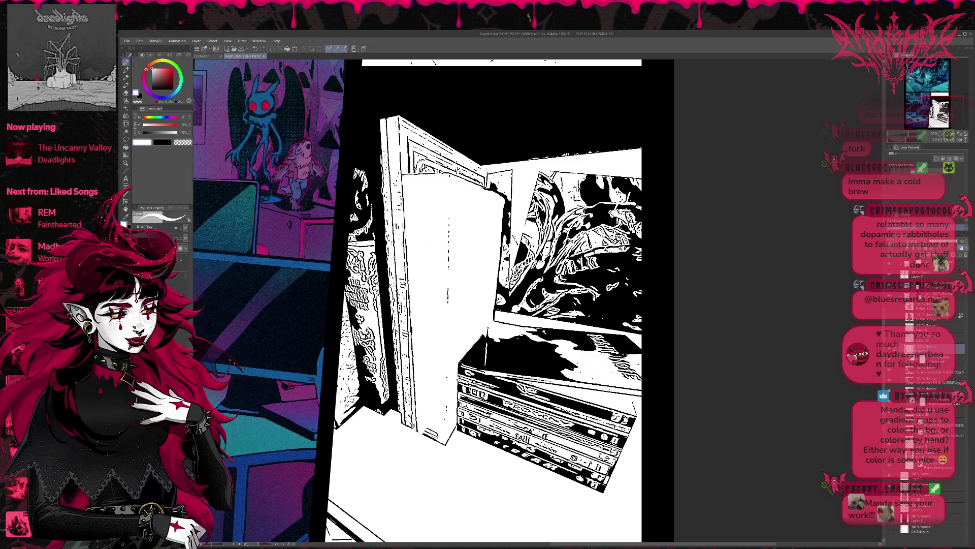
key("bracketleft")
key("bracketleft")
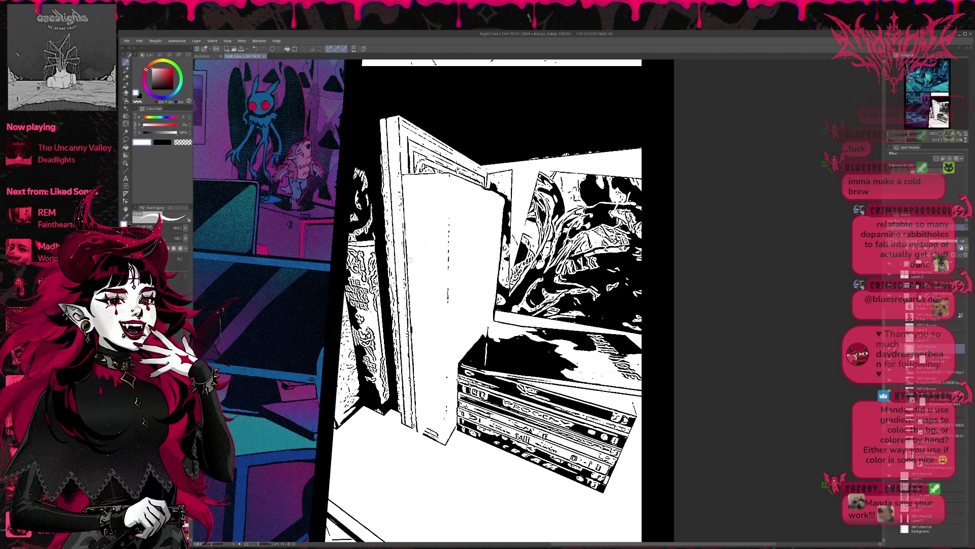
key("bracketright")
key("bracketright")
key("bracketright")
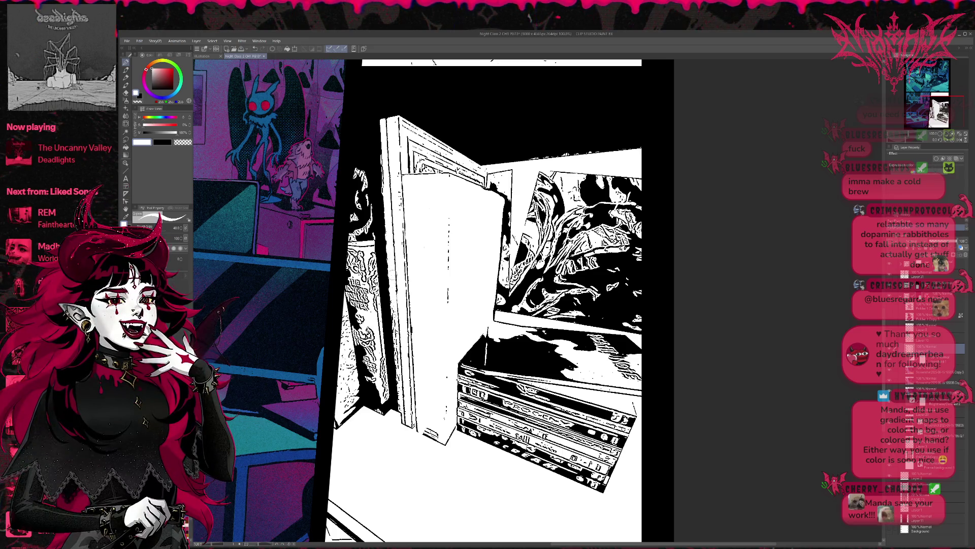
left_click(893, 358)
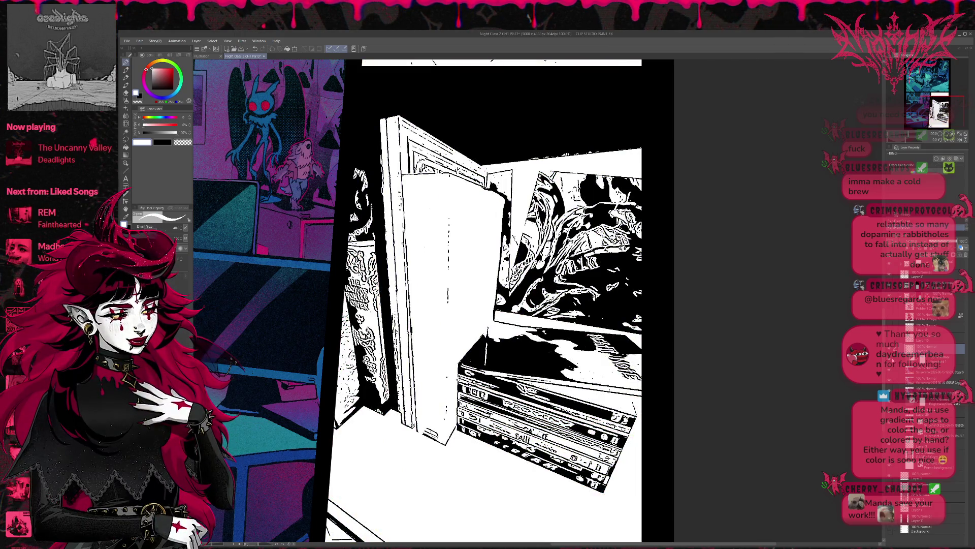
left_click(890, 274)
left_click(890, 274)
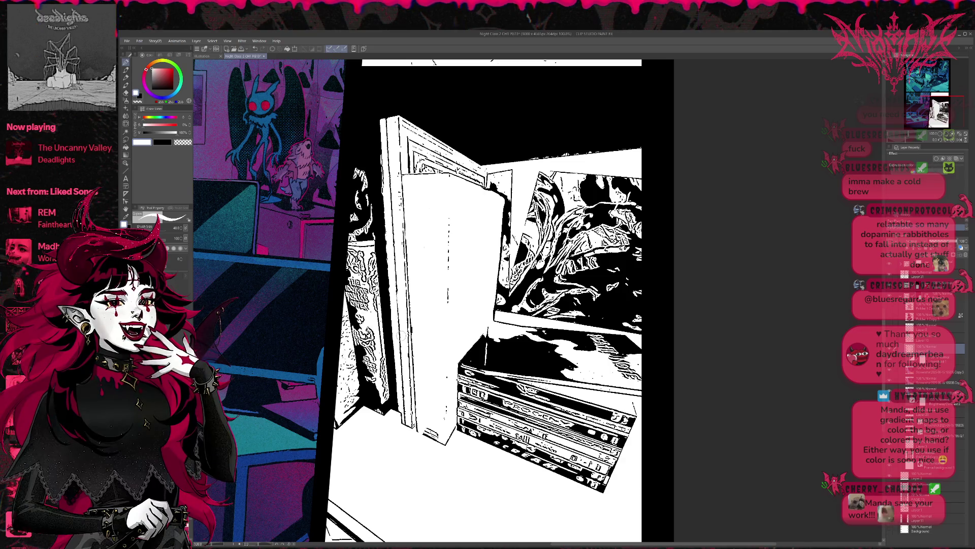
Step: Paint white over the diagonal stroke and stray black marks on the box lid
scroll(488, 300, "left", 3)
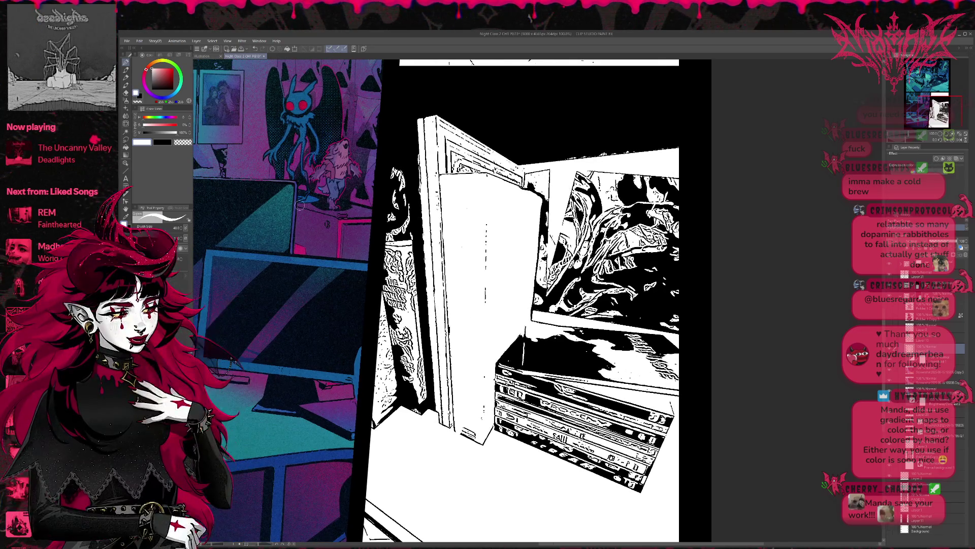
key("x")
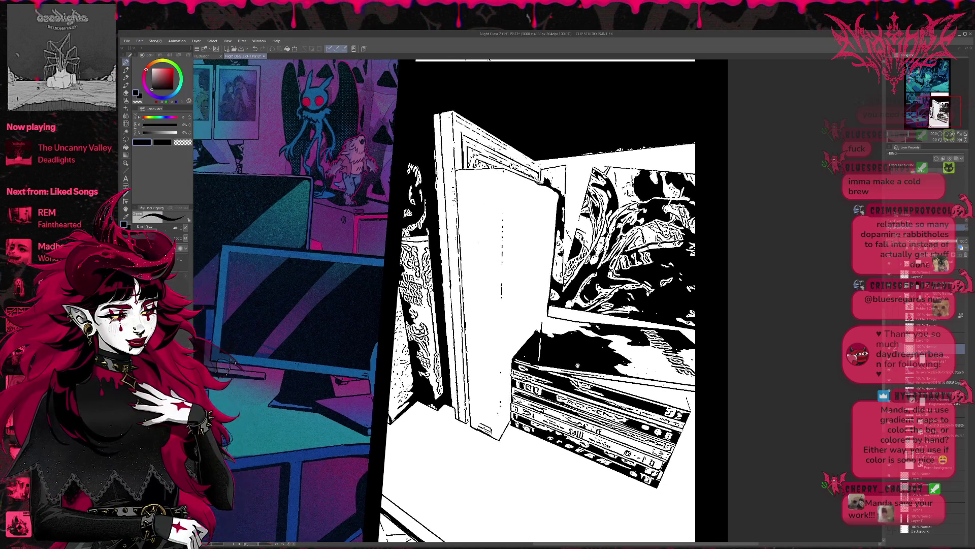
scroll(533, 357, "right", 3)
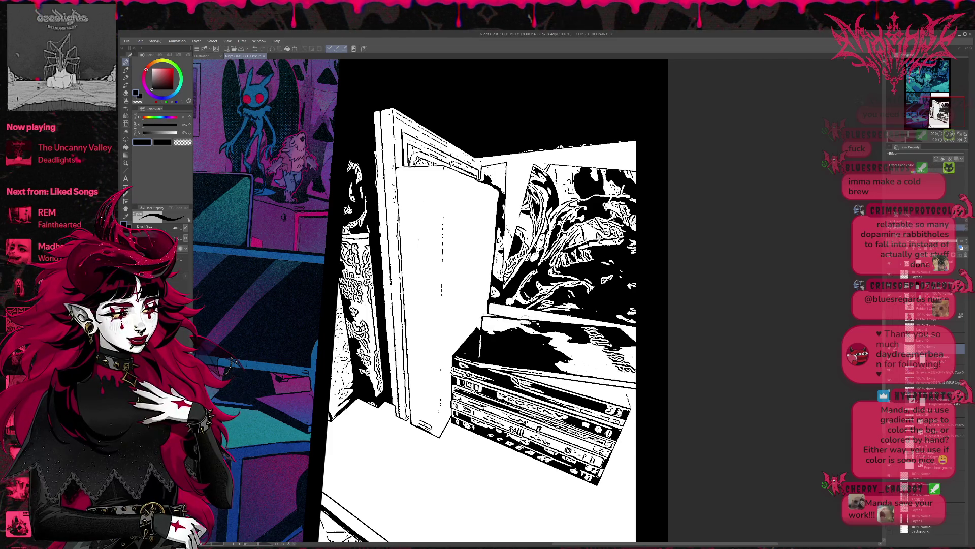
mouse_move(499, 335)
left_mouse_down()
mouse_move(470, 320)
mouse_move(449, 342)
mouse_move(336, 330)
left_mouse_up()
key("x")
key("x")
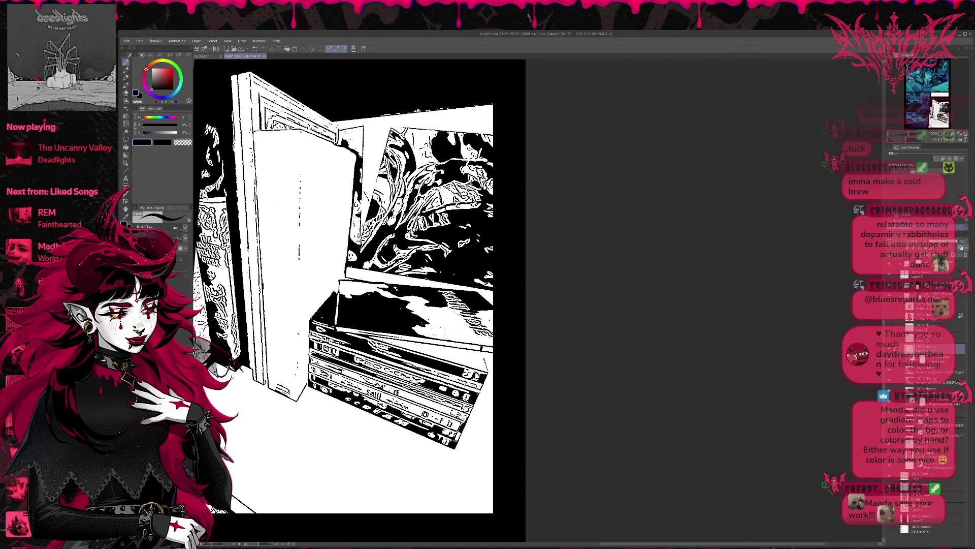
left_click_drag(451, 300, 479, 342)
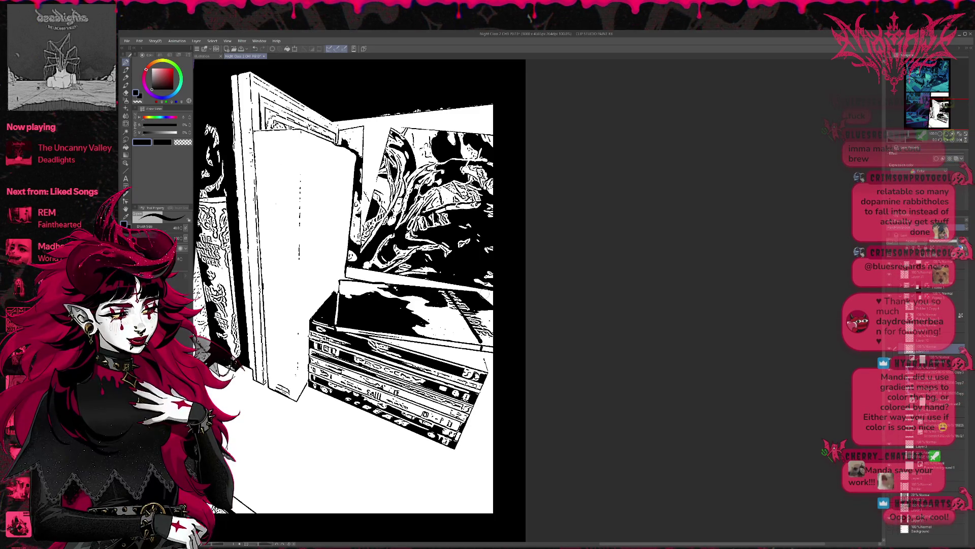
key("x")
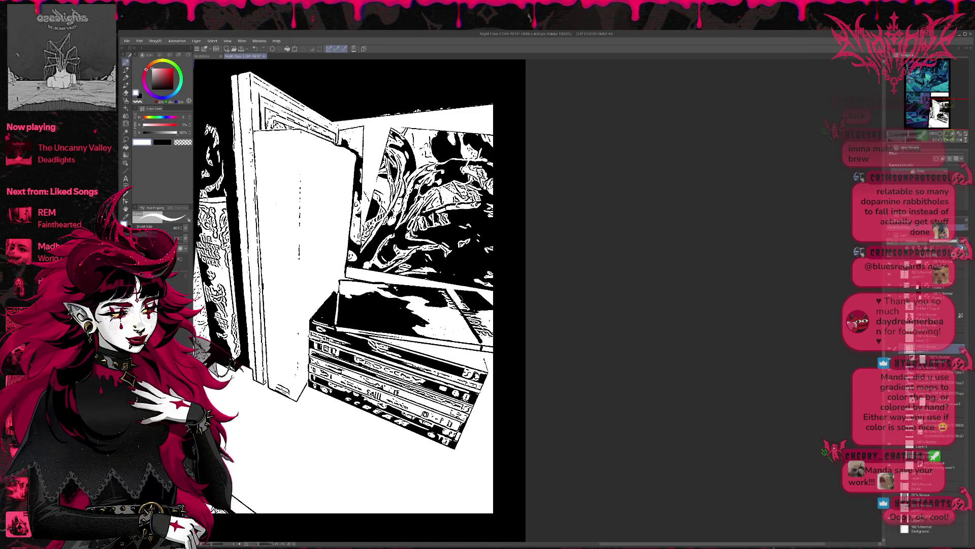
left_click_drag(460, 287, 478, 333)
left_click_drag(451, 298, 492, 356)
left_click_drag(477, 318, 491, 349)
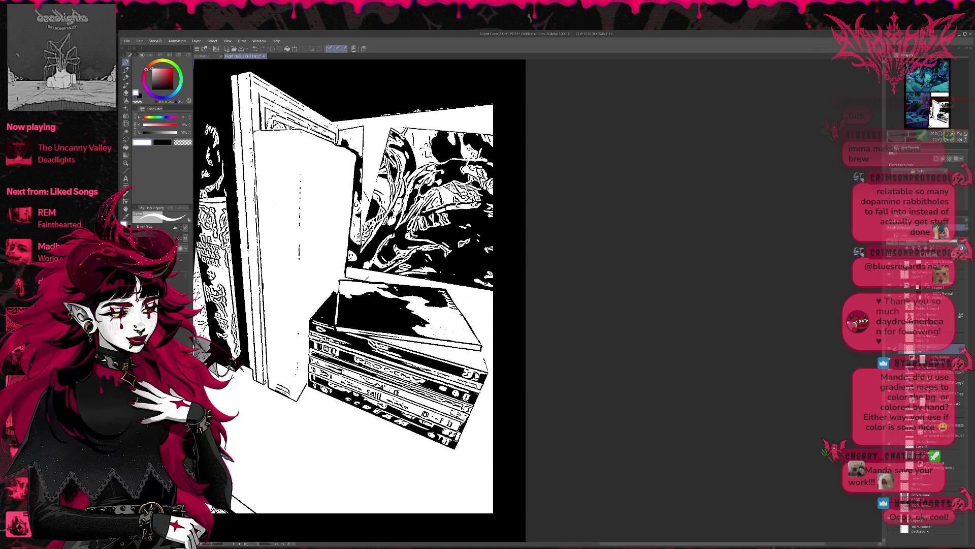
Step: Refine the box lid's corners and right edge with short black strokes using a smaller brush
key("x")
left_click_drag(338, 288, 330, 299)
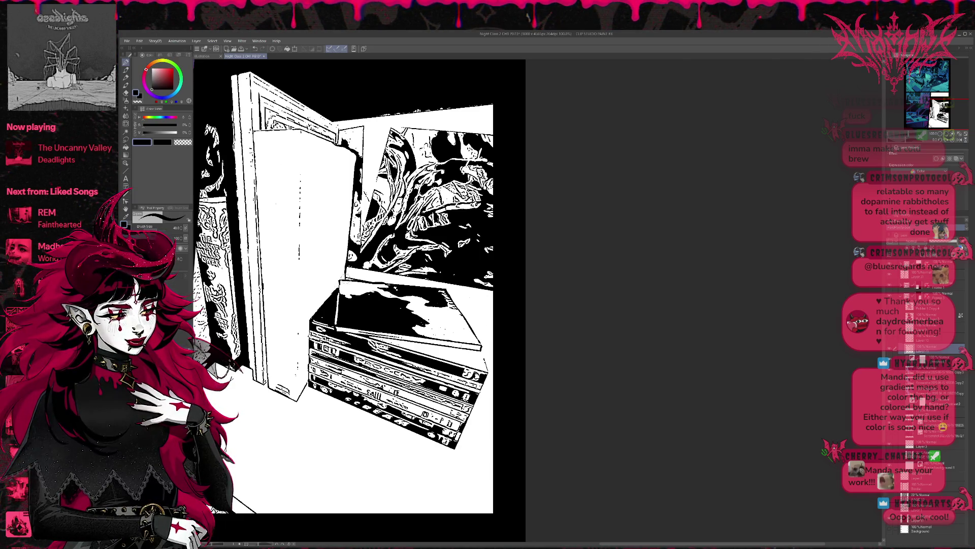
left_click_drag(483, 350, 488, 371)
left_click_drag(470, 324, 478, 337)
mouse_move(449, 302)
left_mouse_down()
mouse_move(473, 322)
mouse_move(492, 274)
left_mouse_up()
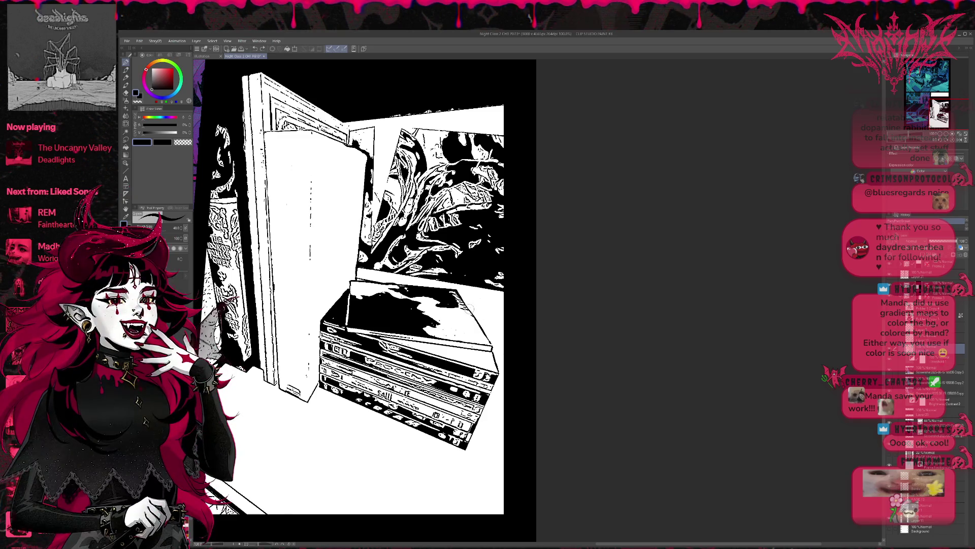
key("bracketleft")
key("bracketleft")
left_click_drag(473, 315, 484, 321)
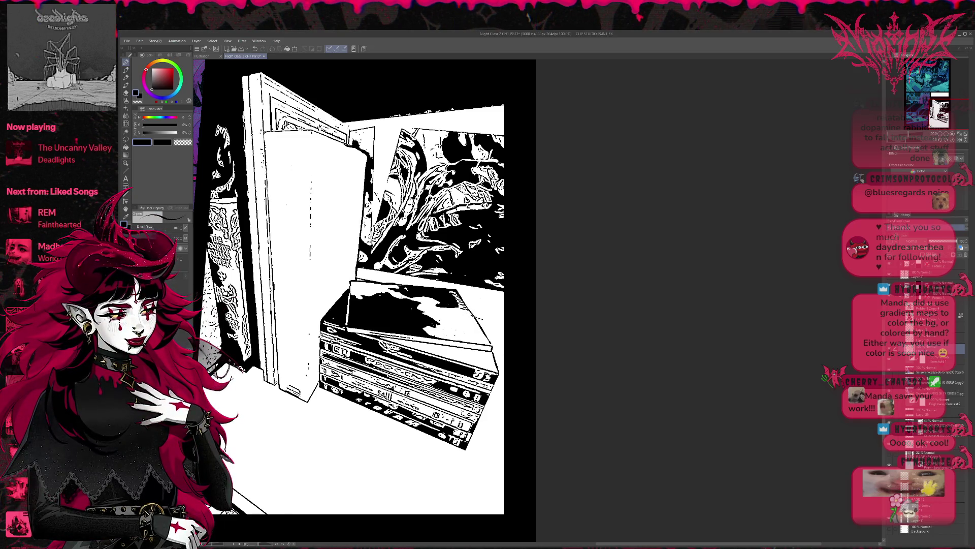
key("ctrl+z")
mouse_move(485, 329)
left_mouse_down()
mouse_move(489, 340)
mouse_move(532, 320)
left_mouse_up()
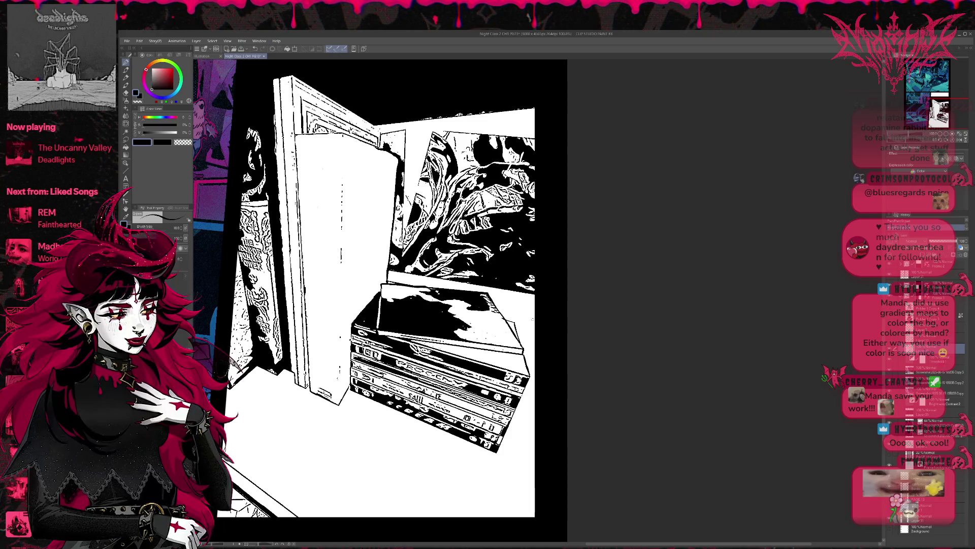
Step: Draw a thin black line down the book spine
left_click_drag(356, 279, 386, 289)
left_click_drag(376, 167, 375, 414)
key("ctrl+z")
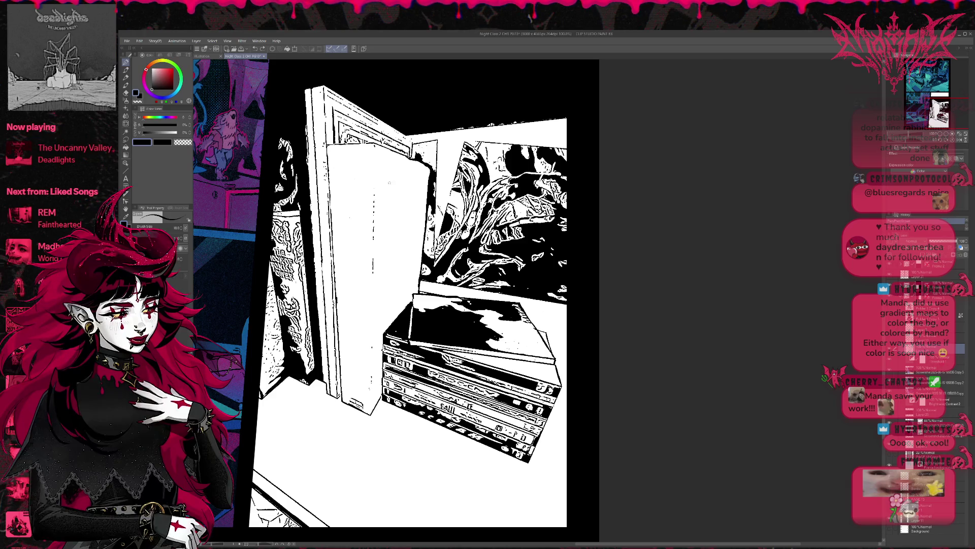
left_click_drag(375, 145, 371, 413)
Step: Ink the door's left edge in black and paint white along the door frame's left edge
mouse_move(406, 280)
left_mouse_down()
mouse_move(434, 302)
mouse_move(432, 334)
left_mouse_up()
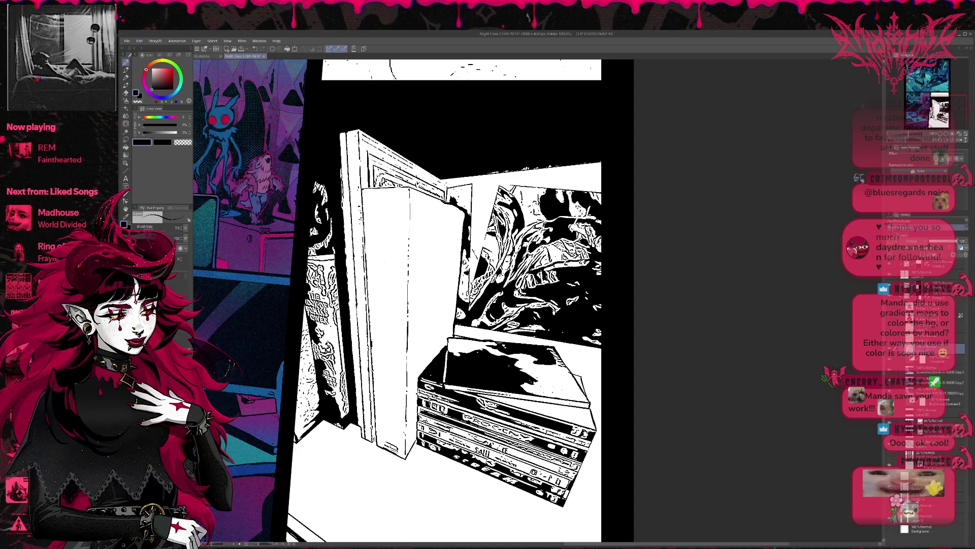
key("e")
key("p")
key("x")
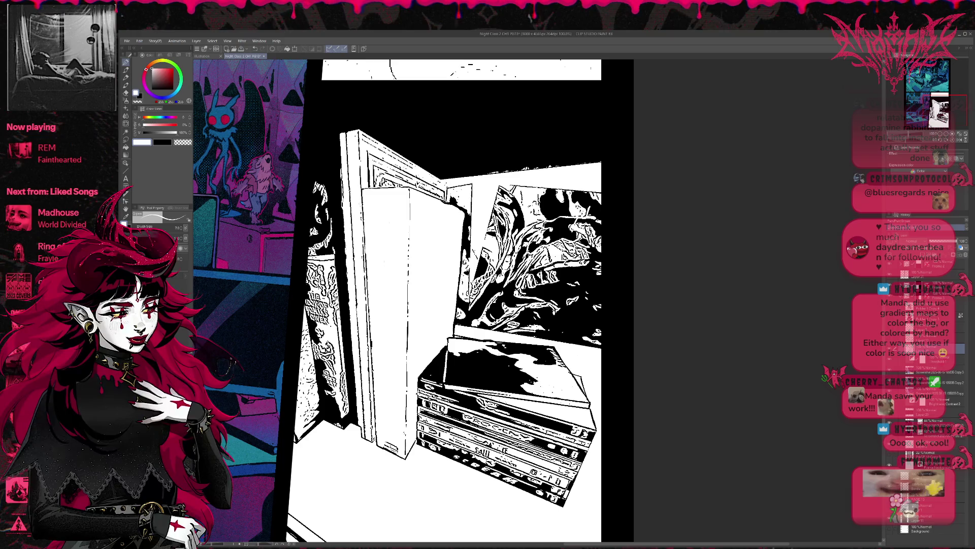
key("x")
left_click_drag(363, 227, 360, 192)
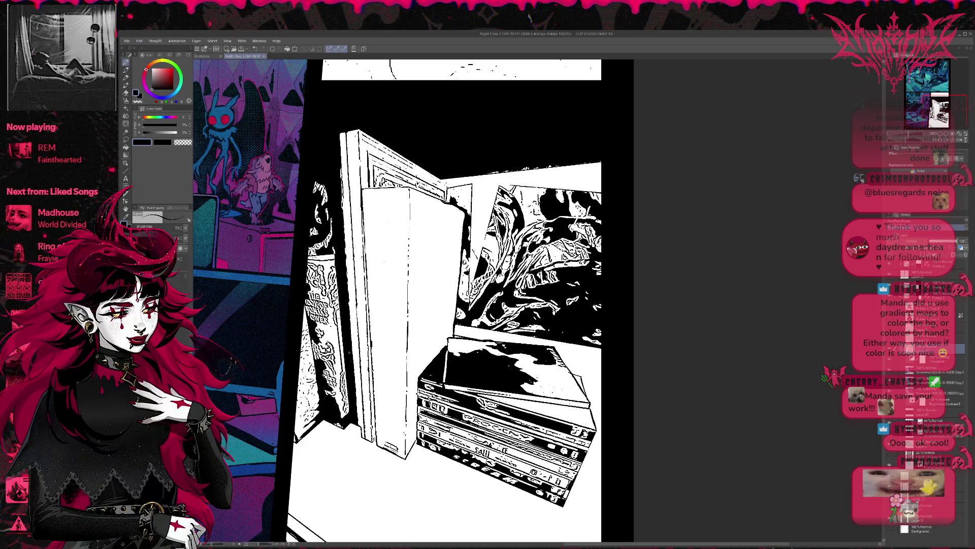
key("x")
key("bracketright")
left_click_drag(339, 133, 340, 164)
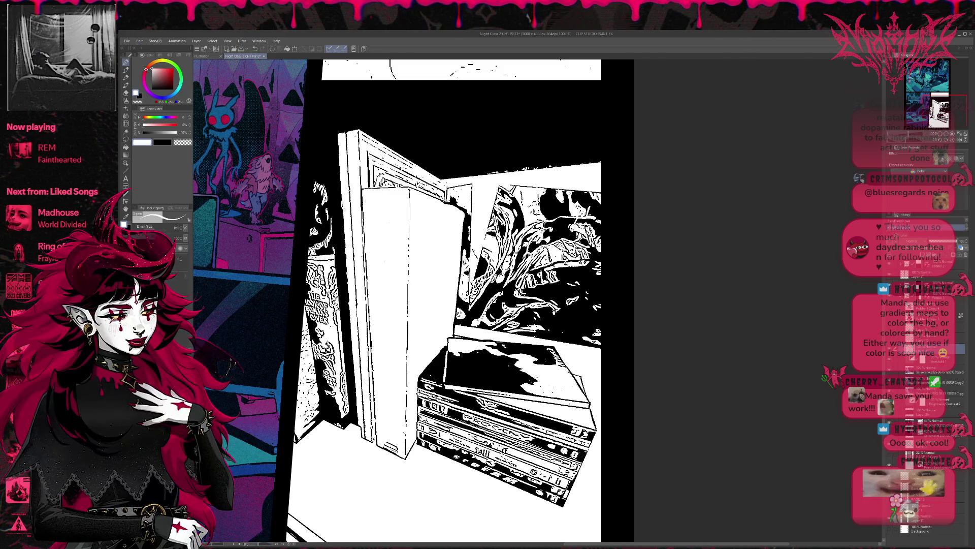
Step: White out the lettering on the left and stacked book spines, then bring up the album cover polaroid document
left_click_drag(354, 257, 389, 262)
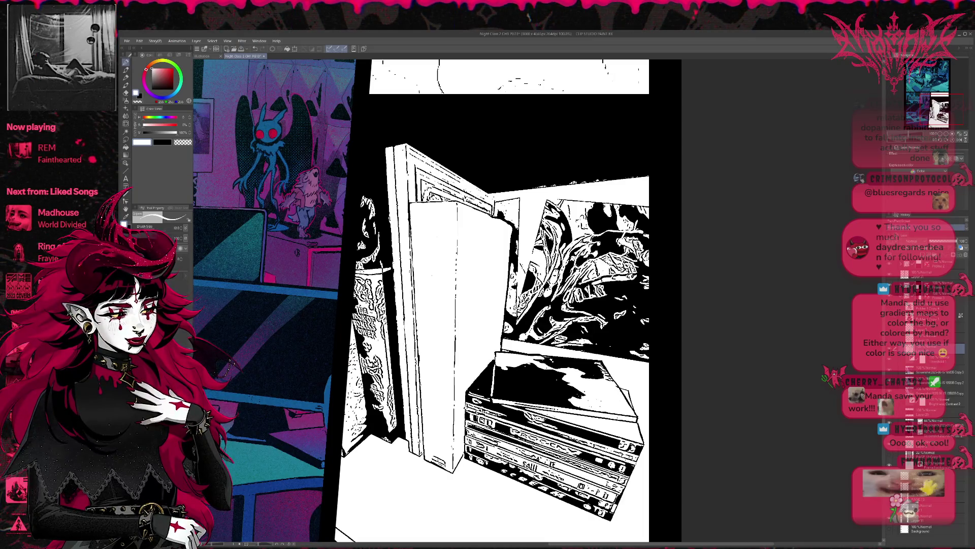
mouse_move(404, 286)
left_mouse_down()
mouse_move(387, 269)
mouse_move(394, 253)
left_mouse_up()
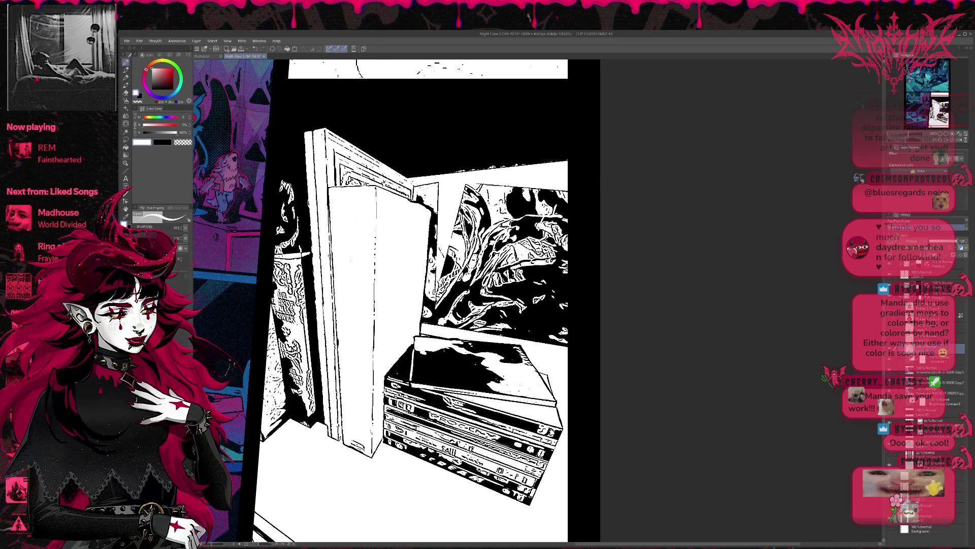
left_click_drag(276, 304, 291, 308)
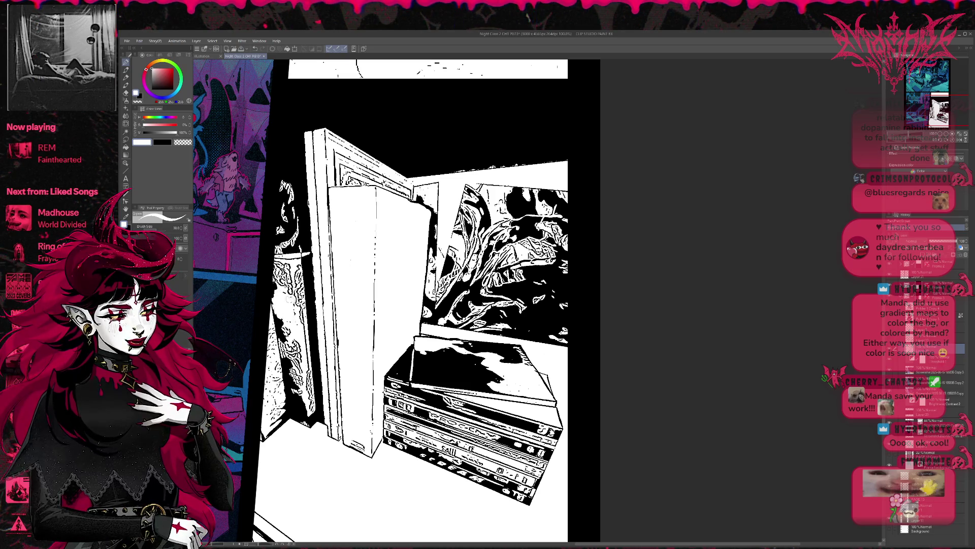
mouse_move(280, 341)
left_mouse_down()
mouse_move(299, 383)
mouse_move(284, 341)
left_mouse_up()
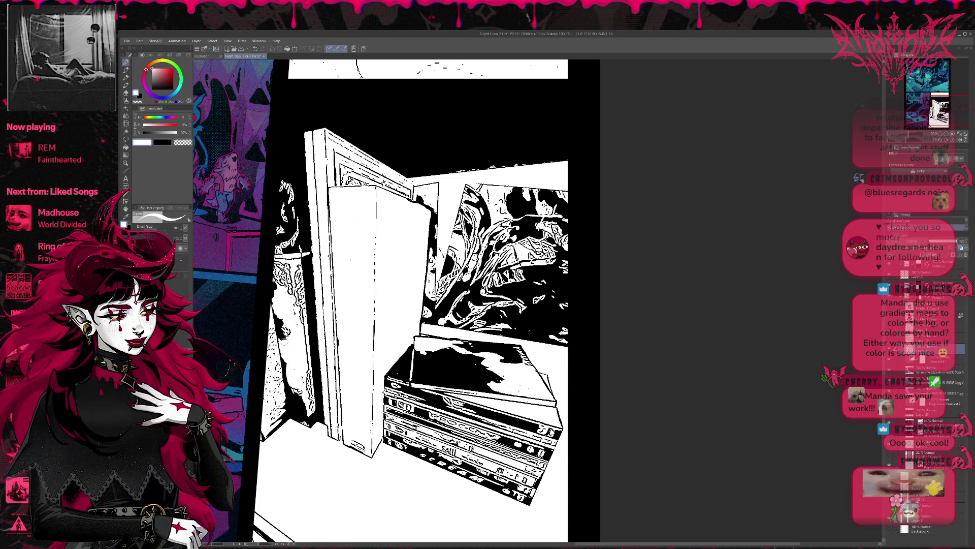
left_click_drag(299, 376, 302, 399)
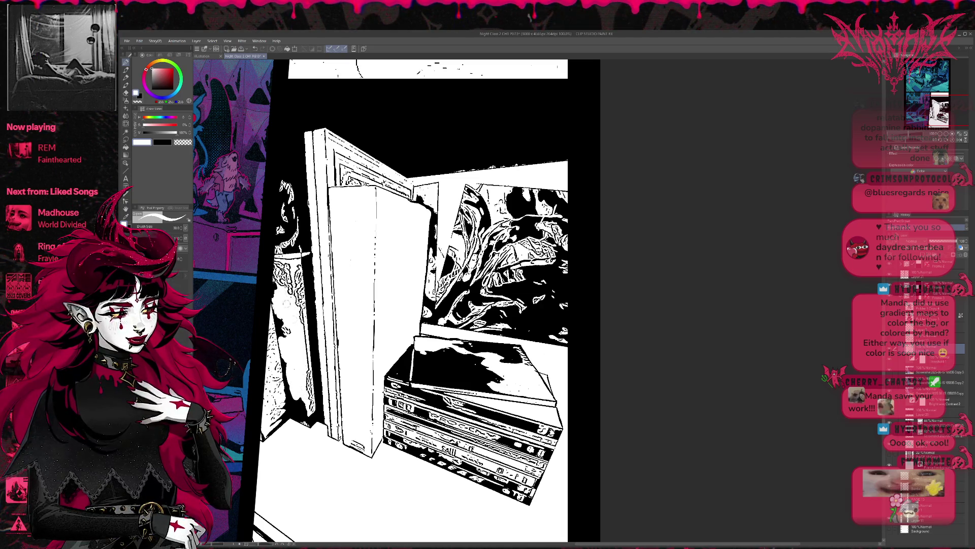
left_click_drag(360, 273, 357, 255)
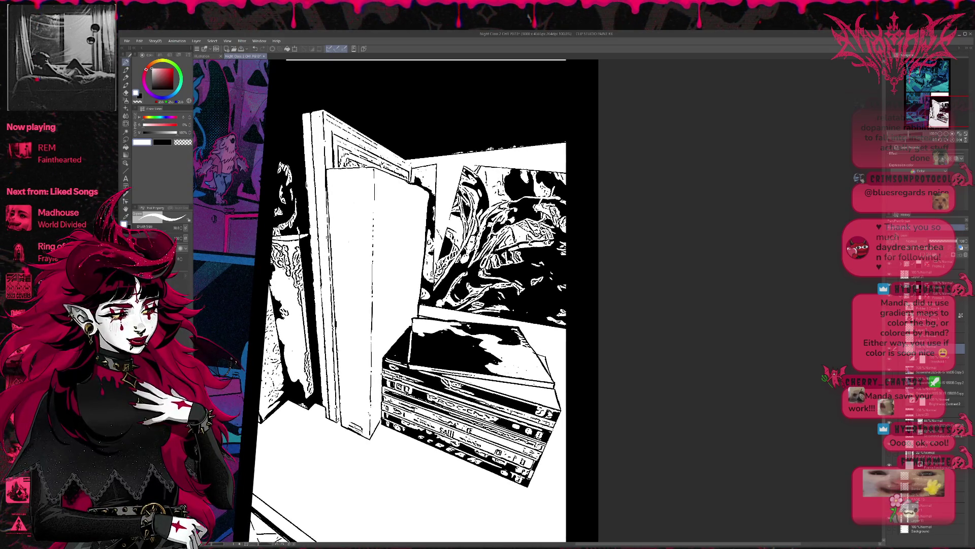
mouse_move(432, 397)
left_mouse_down()
mouse_move(491, 419)
mouse_move(455, 433)
mouse_move(445, 409)
mouse_move(446, 442)
left_mouse_up()
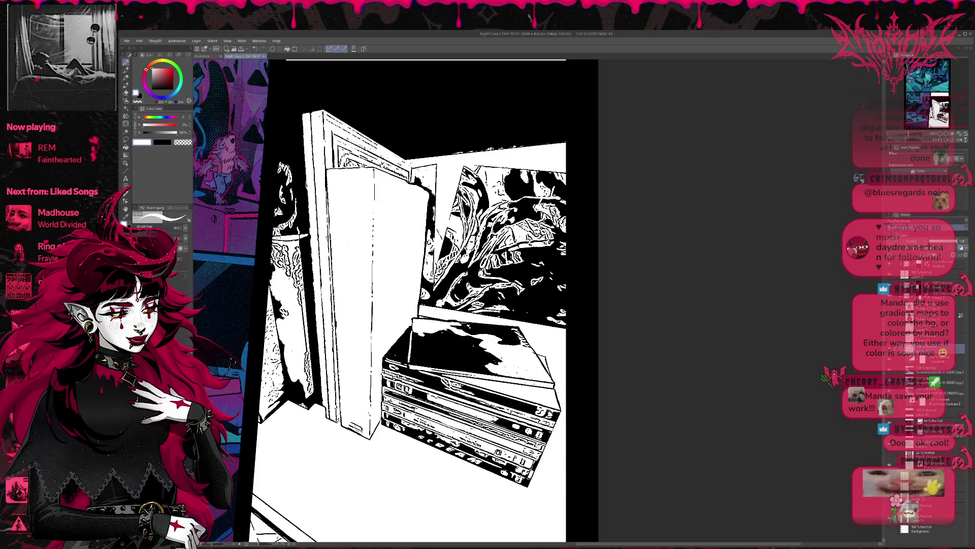
left_click_drag(512, 373, 544, 361)
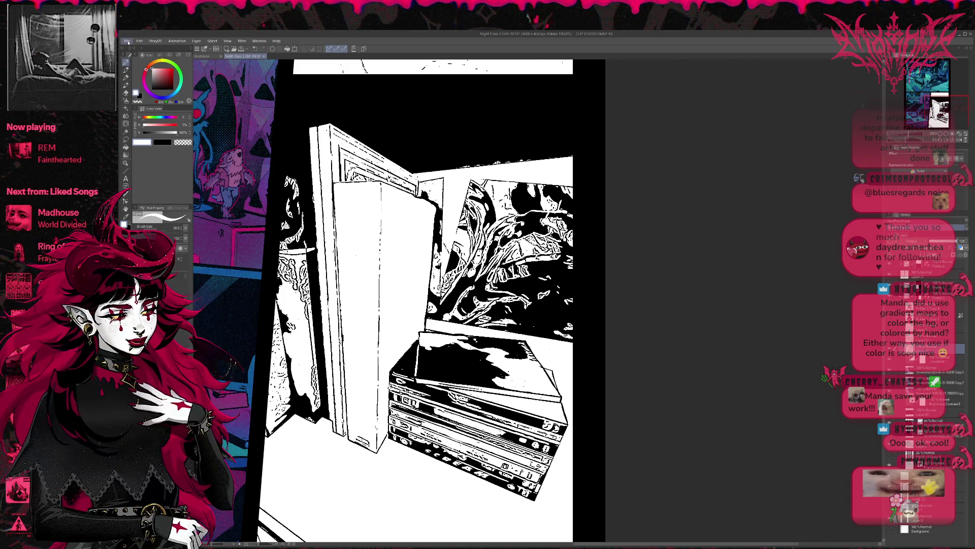
key("alt+Tab")
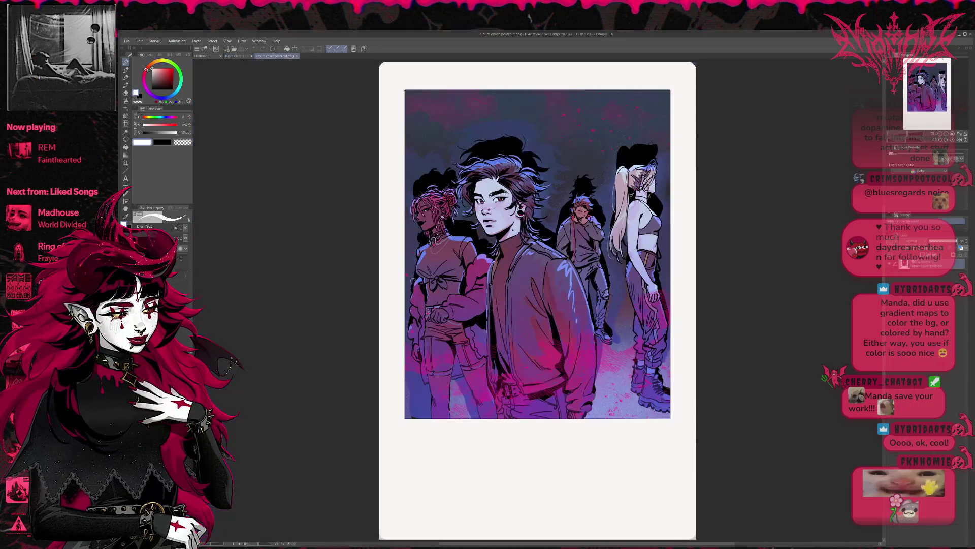
Step: Paste the whole polaroid into the Night Class 2 CH1 page and scale it down mid-page
key("ctrl+a")
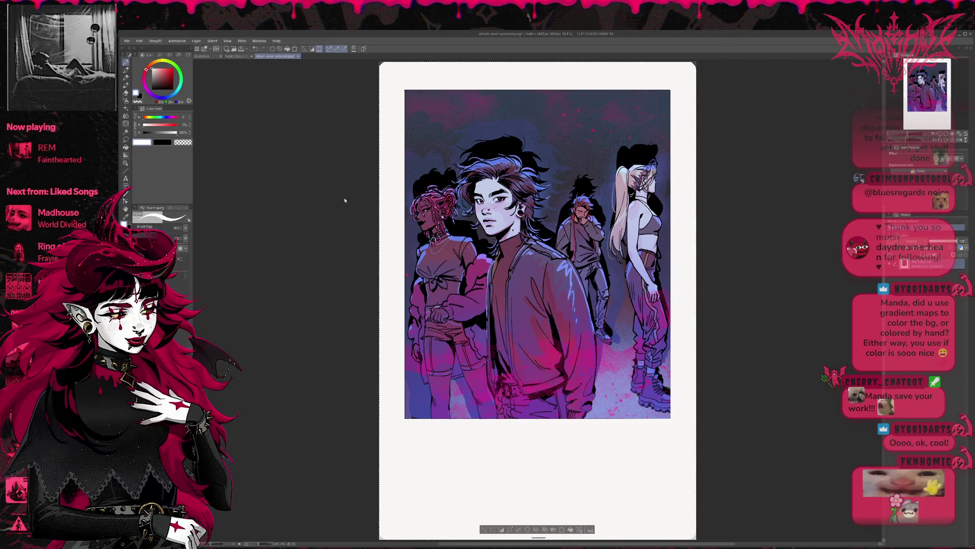
left_click(233, 57)
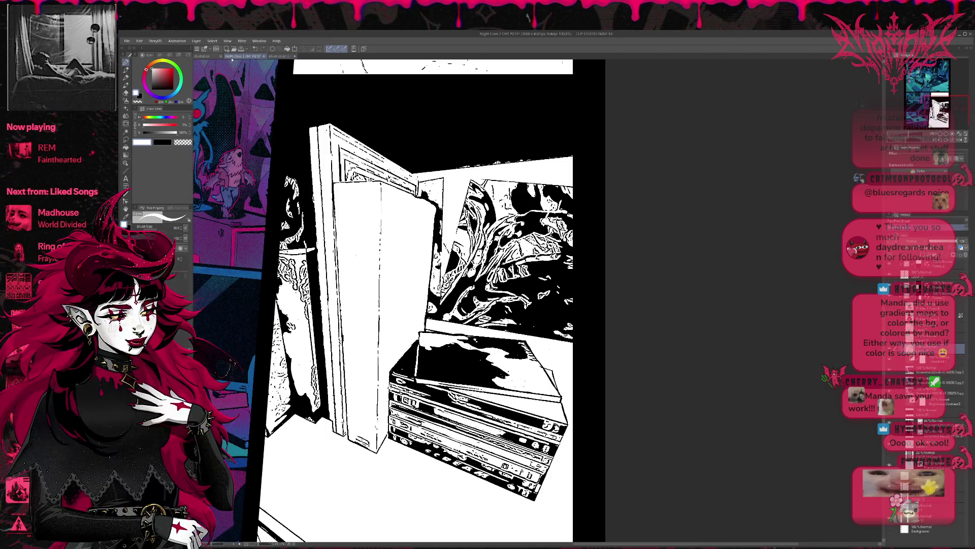
key("ctrl+v")
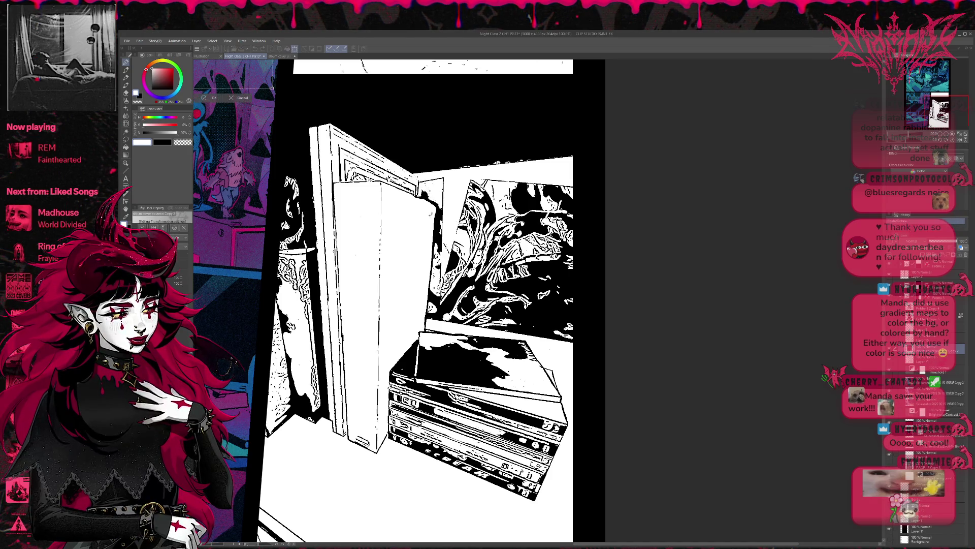
key("ctrl+minus")
key("ctrl+t")
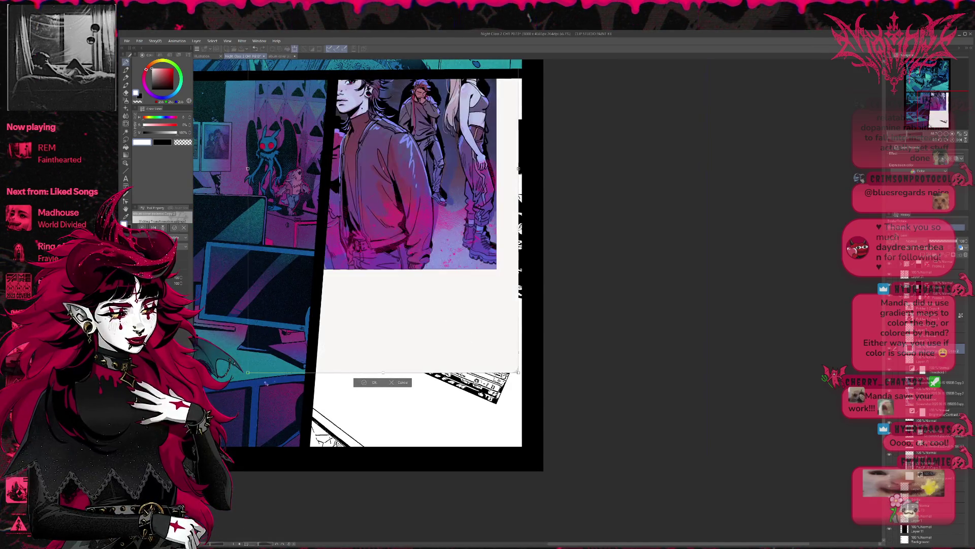
mouse_move(246, 373)
left_mouse_down()
mouse_move(359, 203)
mouse_move(401, 441)
left_mouse_up()
mouse_move(464, 325)
left_mouse_down()
mouse_move(371, 369)
mouse_move(390, 368)
left_mouse_up()
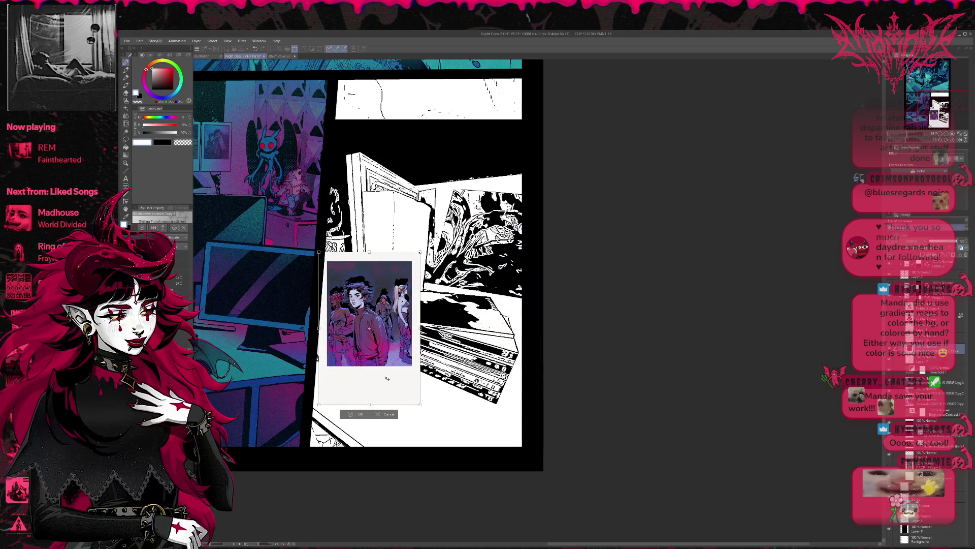
key("Return")
Step: Draw a rectangle selection around the picture inside the polaroid's white frame
scroll(391, 376, "up", 2)
scroll(272, 236, "up", 2)
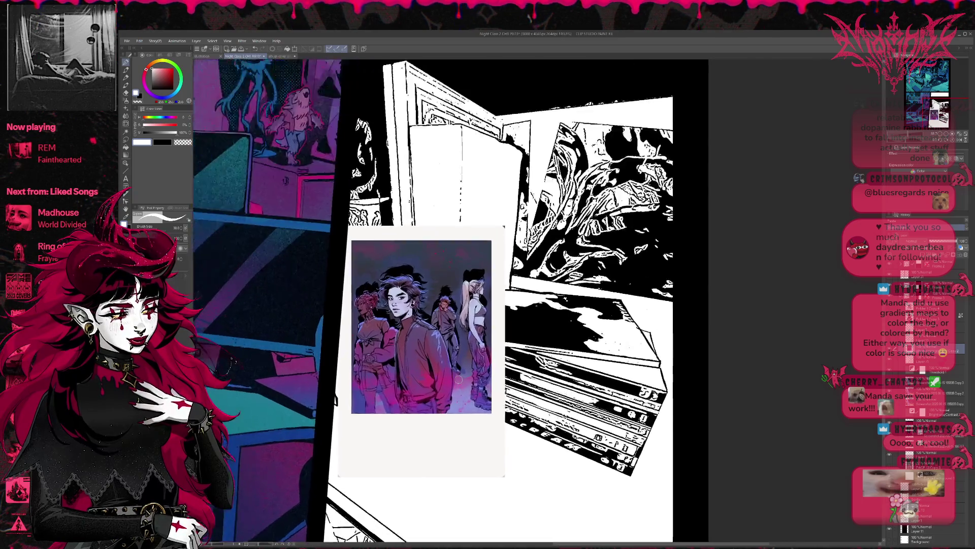
key("m")
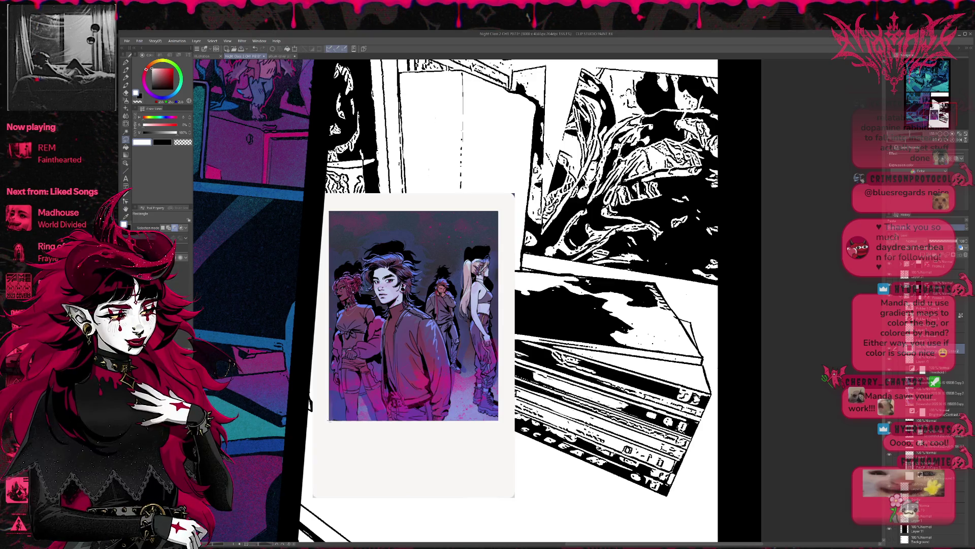
left_click_drag(414, 336, 498, 420)
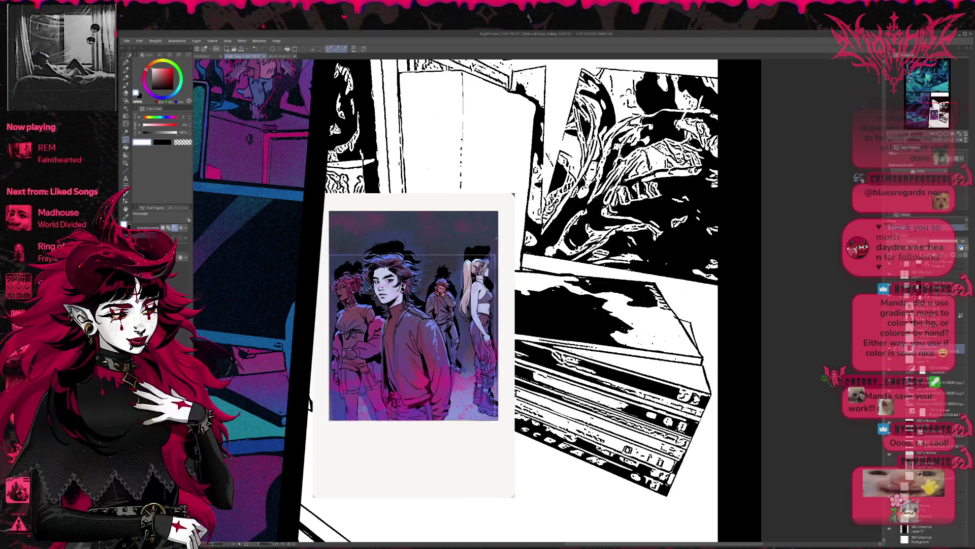
left_click_drag(413, 335, 504, 259)
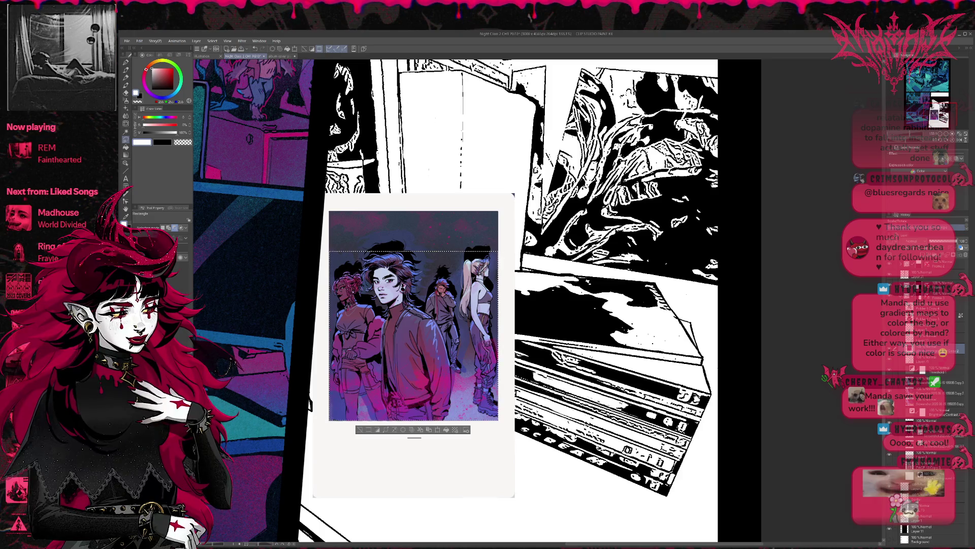
key("ctrl+d")
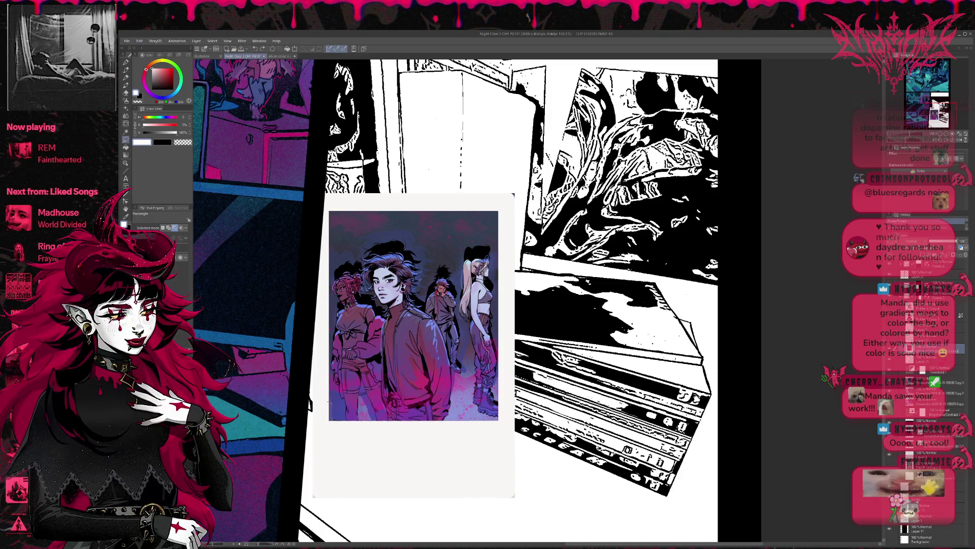
left_click_drag(325, 401, 519, 233)
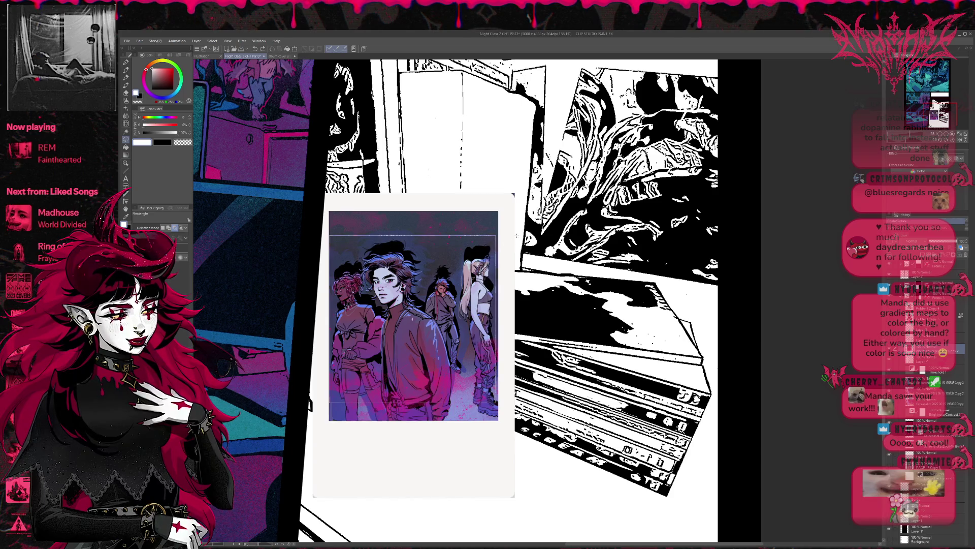
left_click_drag(519, 233, 519, 233)
key("ctrl+d")
mouse_move(325, 399)
left_mouse_down()
mouse_move(516, 245)
mouse_move(516, 228)
left_mouse_up()
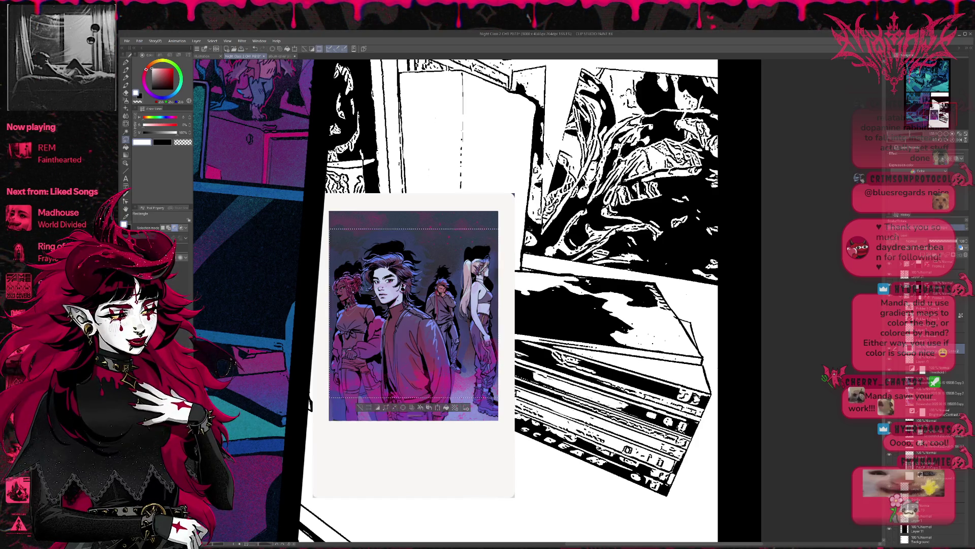
key("ctrl+d")
left_click_drag(328, 390, 498, 219)
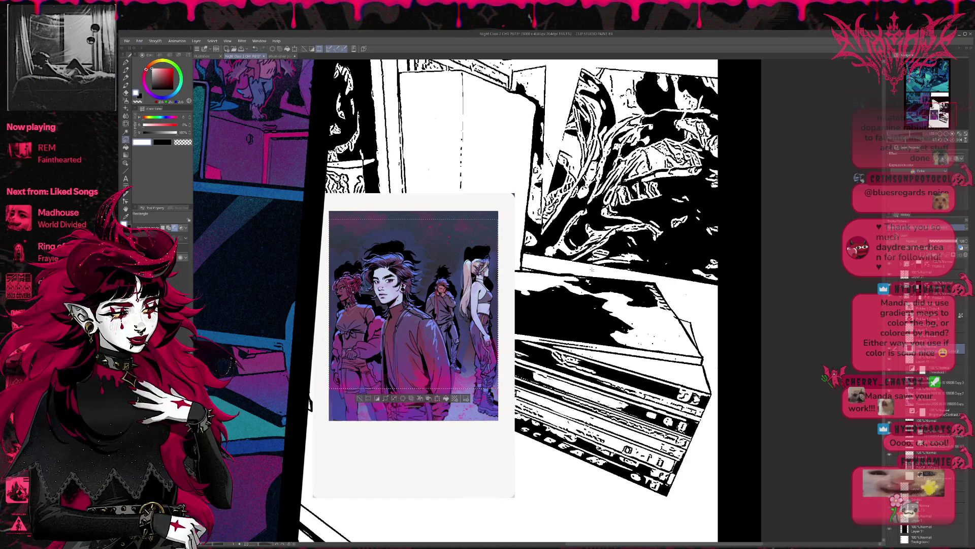
Step: Copy the selected picture onto its own layer, hide everything outside it, and deselect
key("ctrl+c")
key("ctrl+v")
key("shift+Delete")
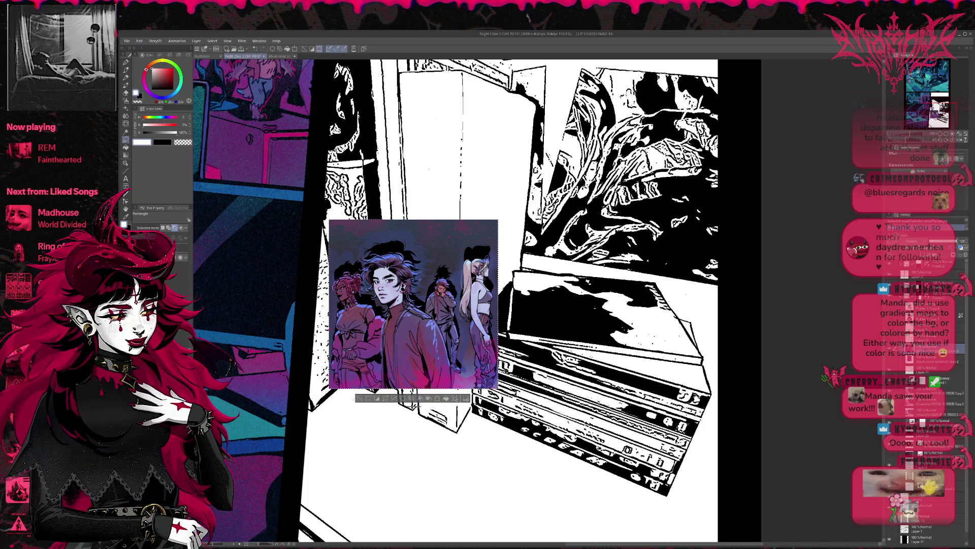
left_click(360, 399)
key("ctrl+t")
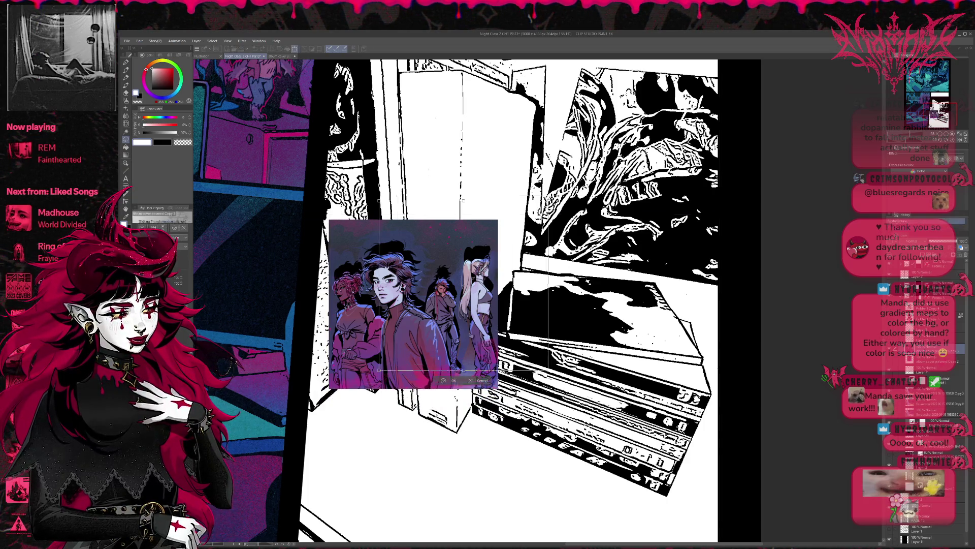
left_click_drag(410, 357, 593, 300)
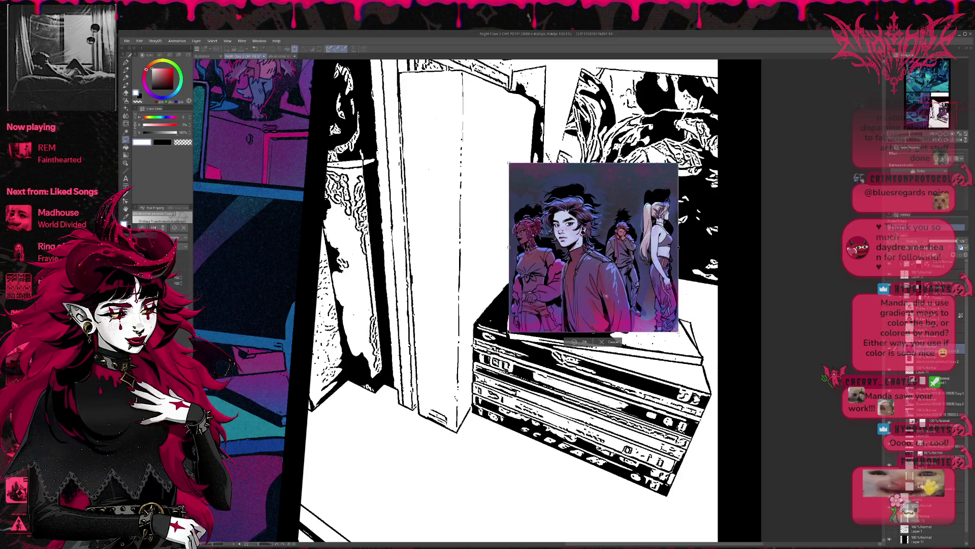
left_click_drag(677, 255, 700, 280)
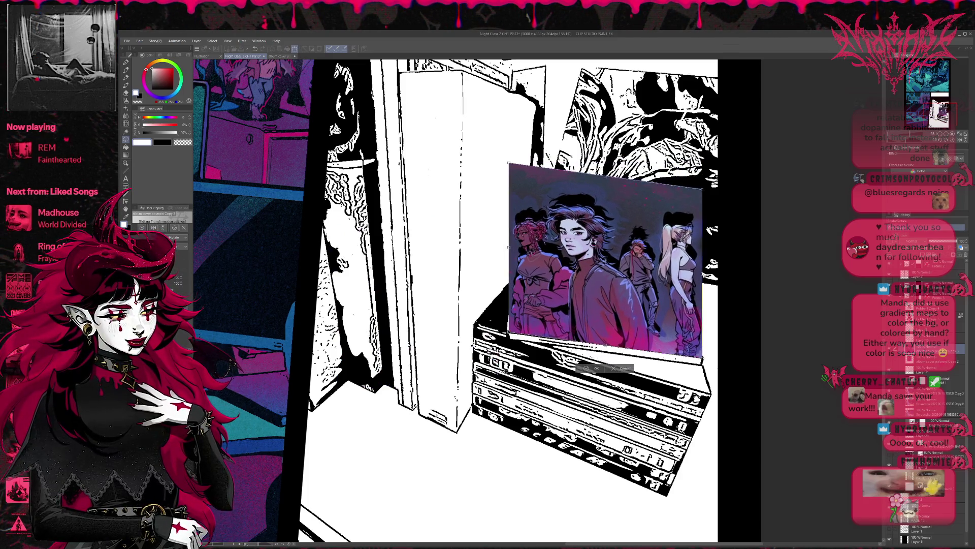
left_click_drag(518, 181, 514, 267)
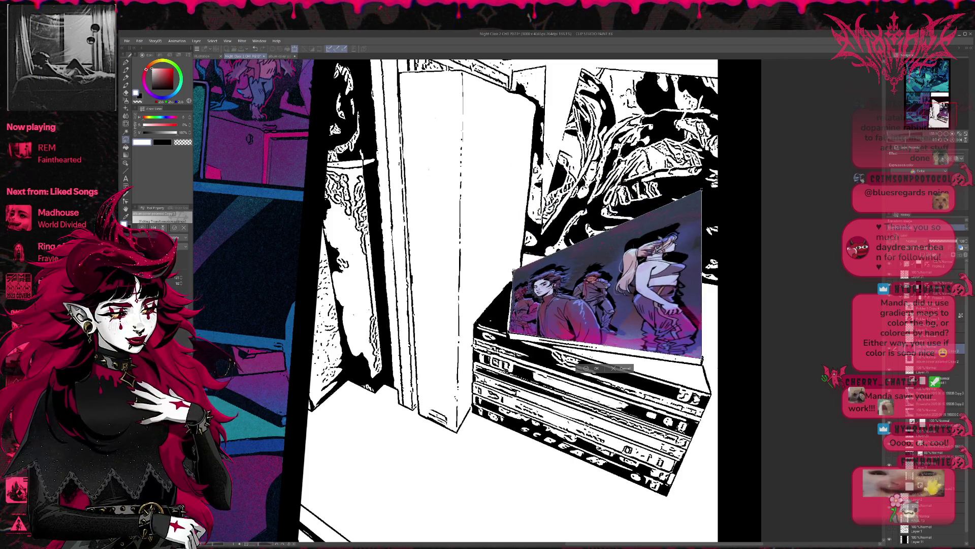
left_click_drag(701, 192, 654, 284)
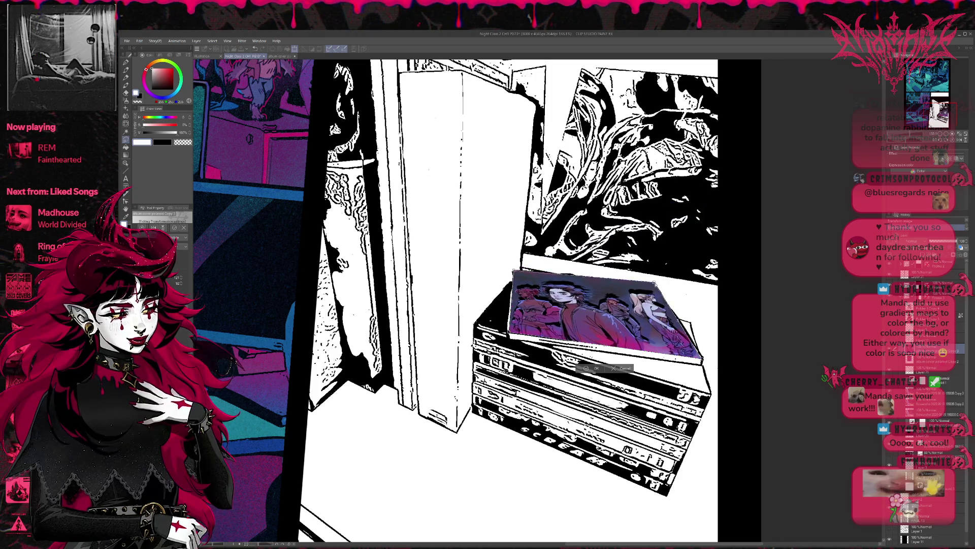
left_click_drag(703, 358, 704, 360)
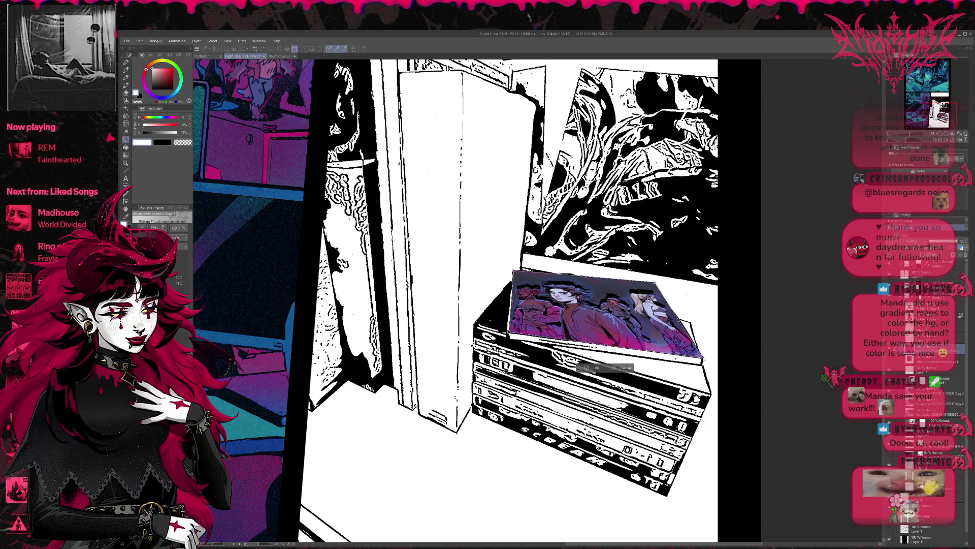
left_click_drag(509, 336, 506, 334)
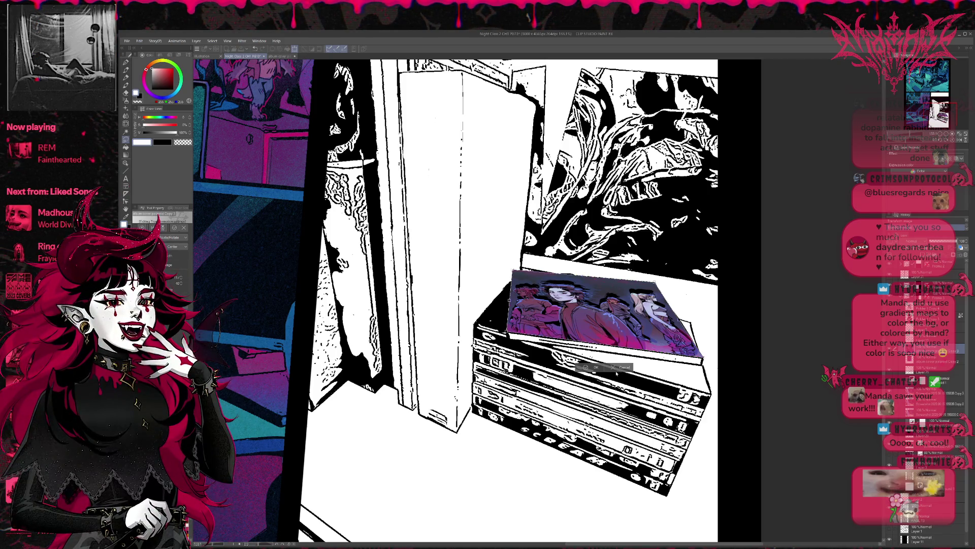
key("Escape")
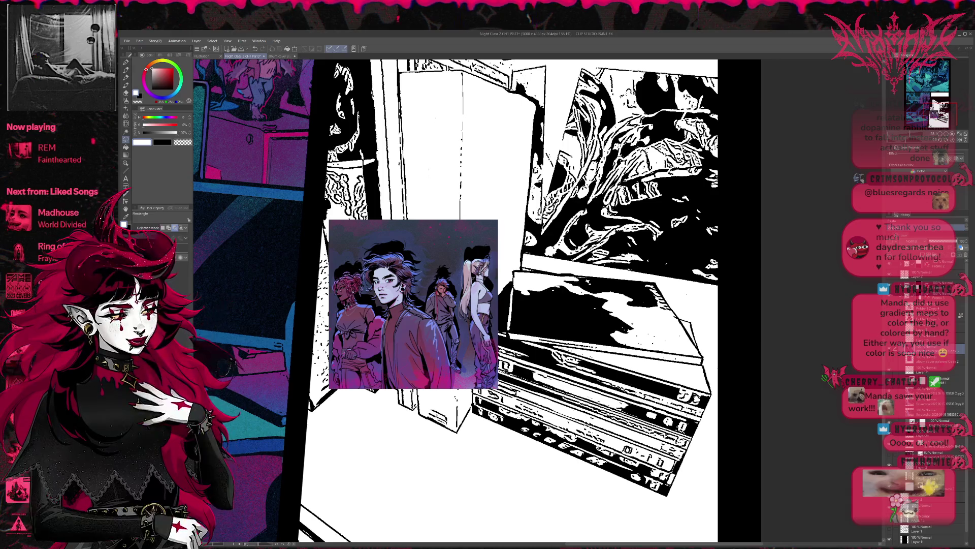
Step: Rotate the cover 90°, drag its corners to lie flat on the box lid, and add a border
key("ctrl+t")
left_click_drag(413, 304, 616, 288)
left_click_drag(479, 456, 445, 151)
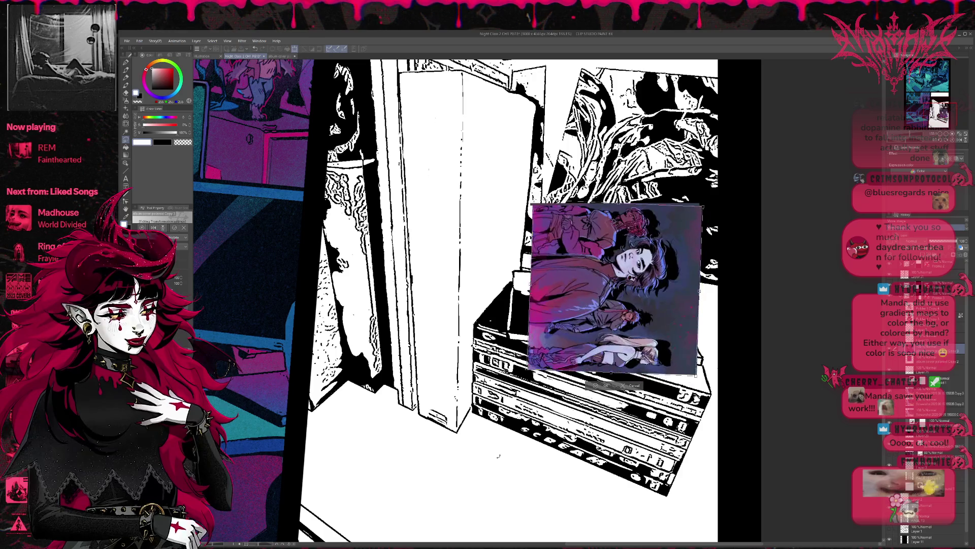
left_click_drag(584, 352, 566, 315)
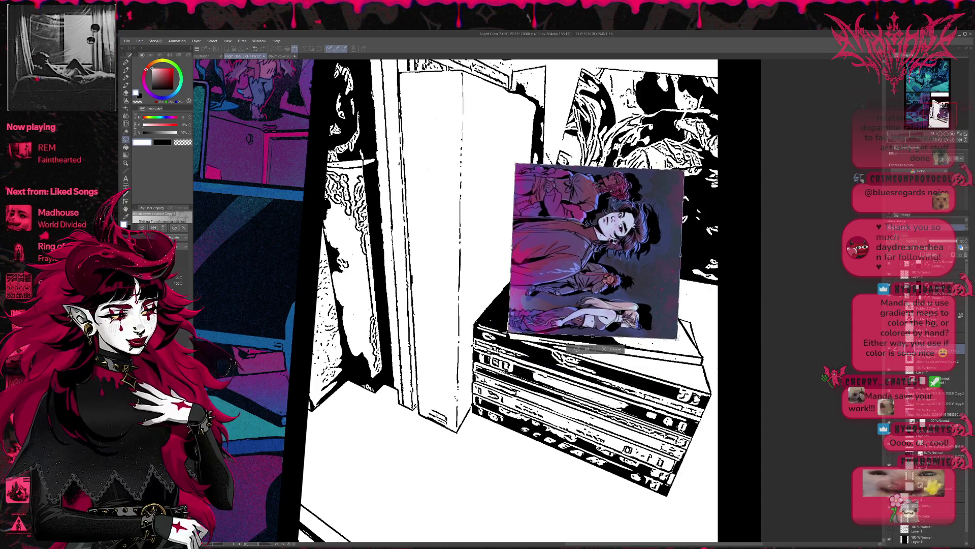
left_click_drag(679, 337, 703, 356)
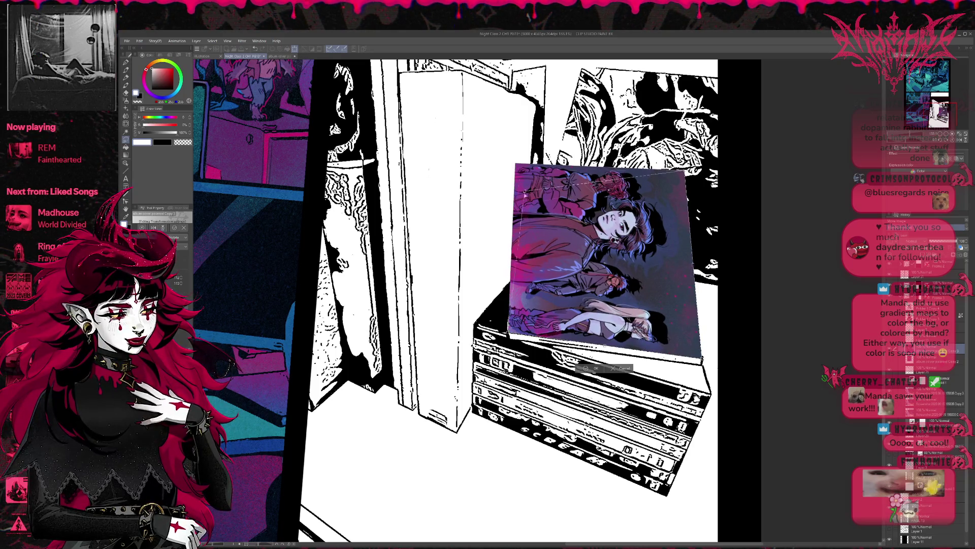
left_click_drag(514, 164, 513, 273)
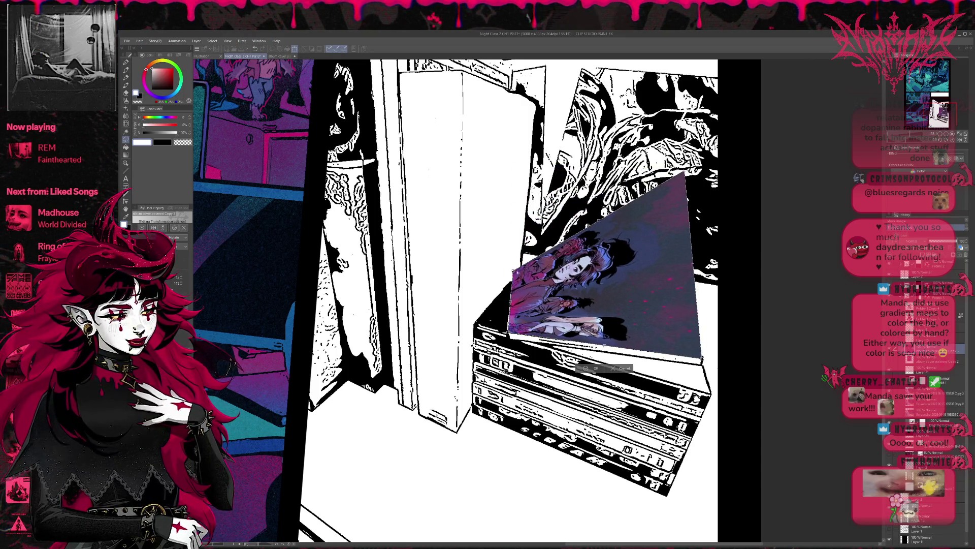
left_click_drag(686, 174, 698, 284)
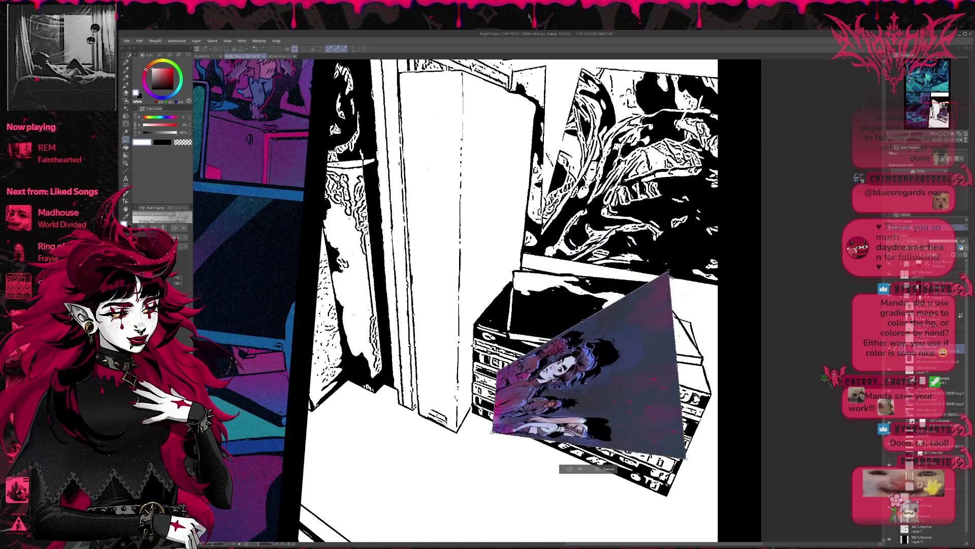
key("ctrl+z")
mouse_move(687, 174)
left_mouse_down()
mouse_move(669, 306)
mouse_move(655, 283)
left_mouse_up()
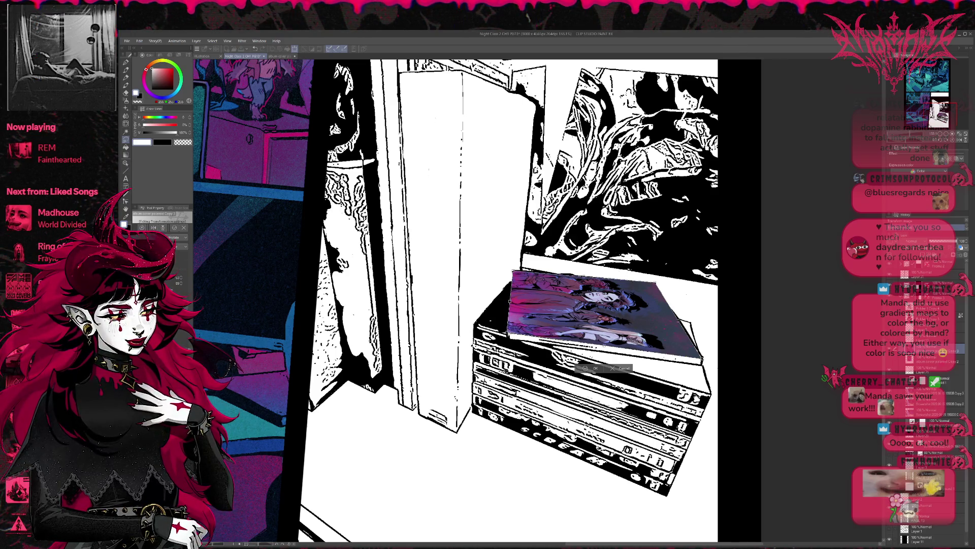
left_click_drag(513, 271, 512, 269)
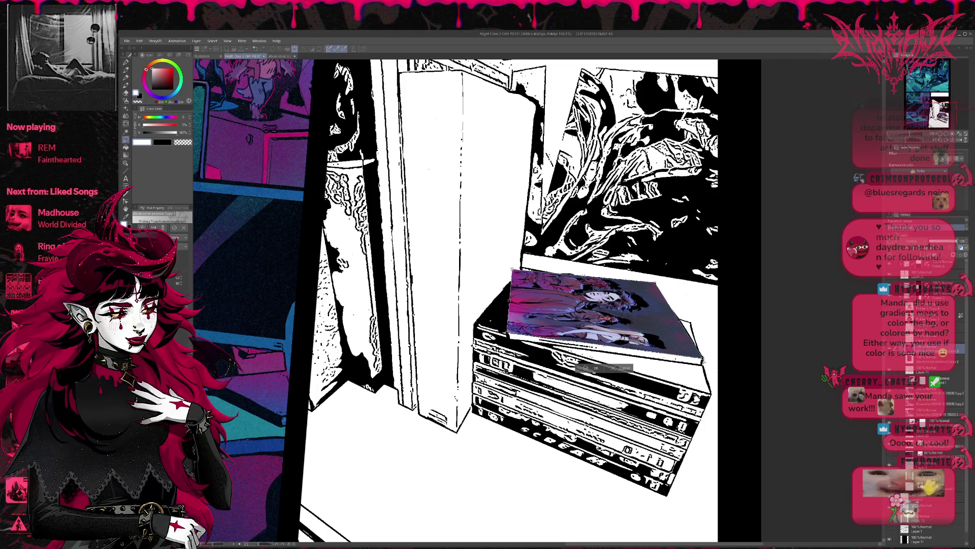
key("Return")
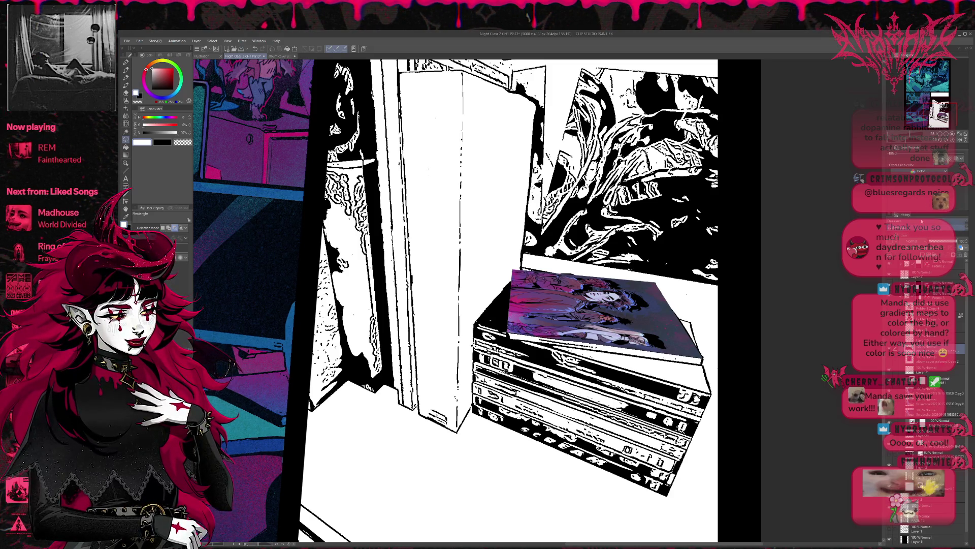
left_click(938, 157)
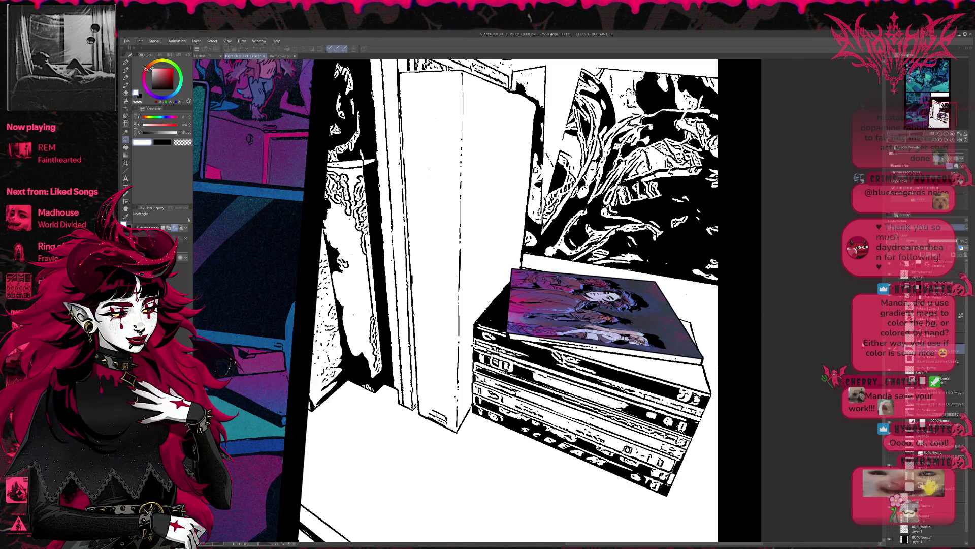
Step: Change the border colour, duplicate the cover layer with a black-and-white threshold, and save
left_click(893, 198)
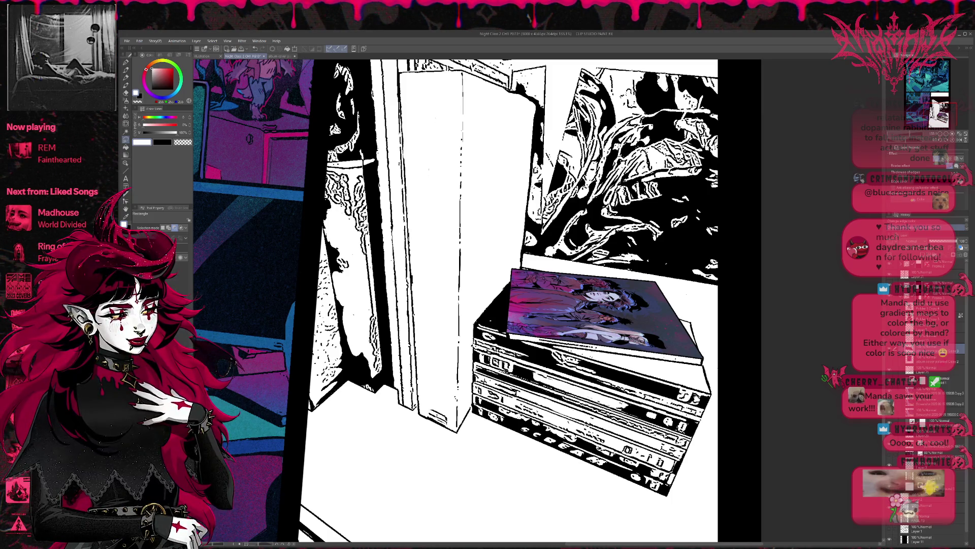
key("ctrl+c")
key("ctrl+v")
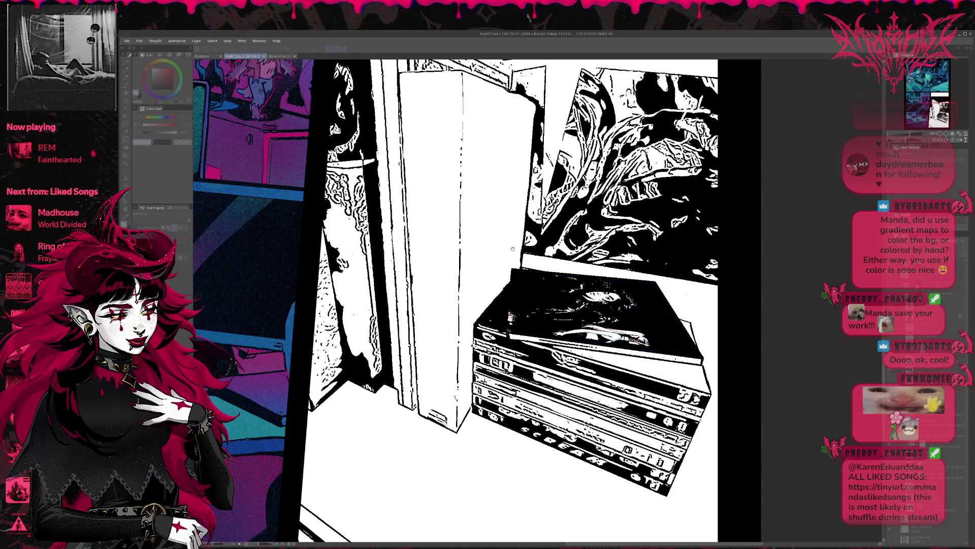
key("Return")
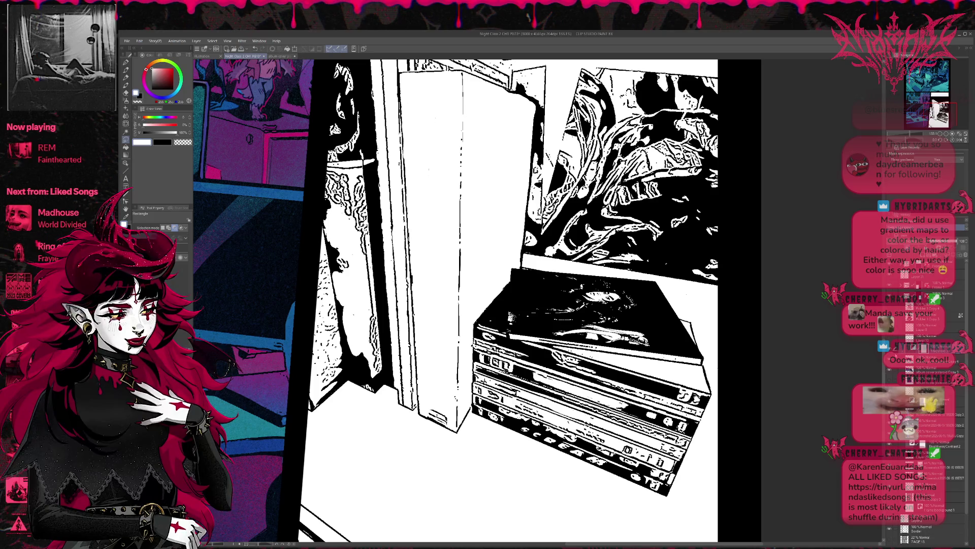
key("ctrl+s")
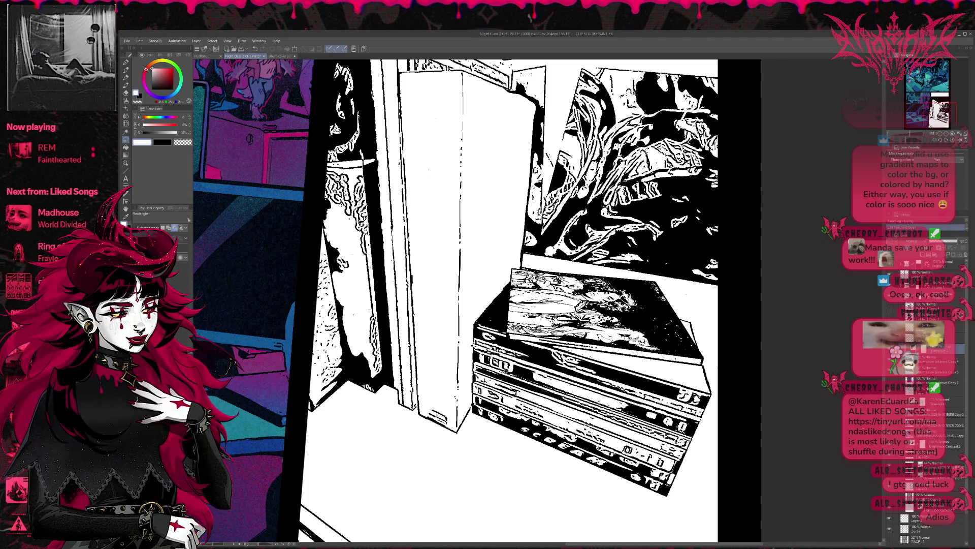
Step: Select the album cover polaroid Copy 3 layer and turn off its layer colour for full colour
left_click(948, 361)
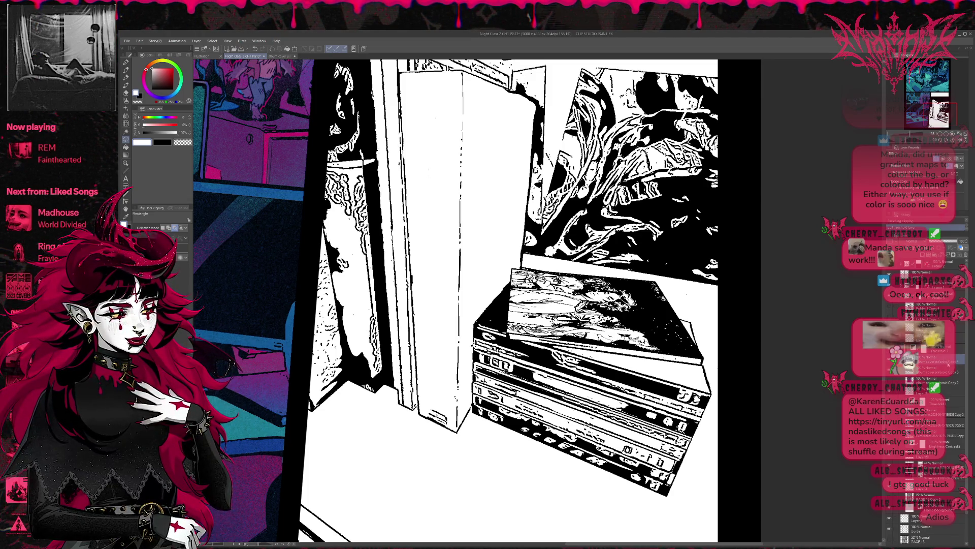
left_click(943, 371)
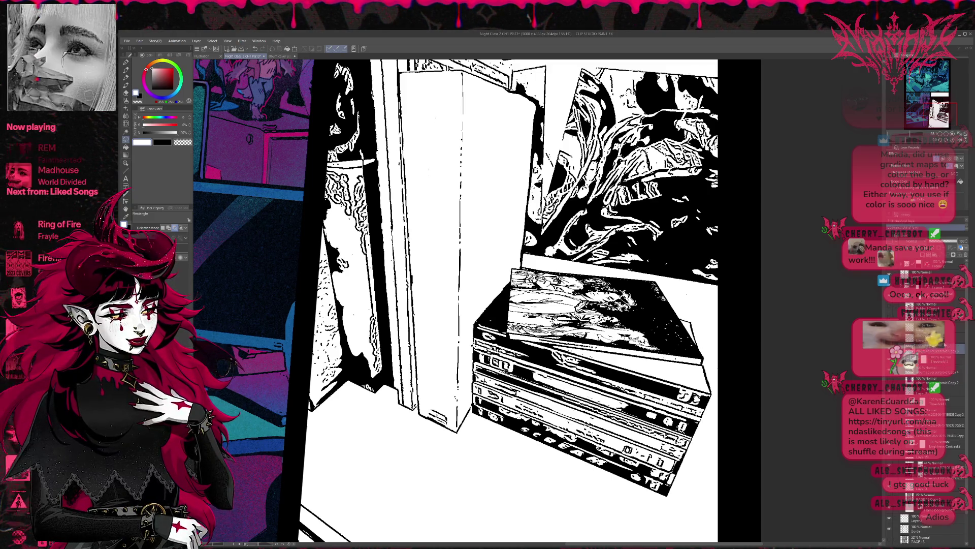
left_click(943, 351)
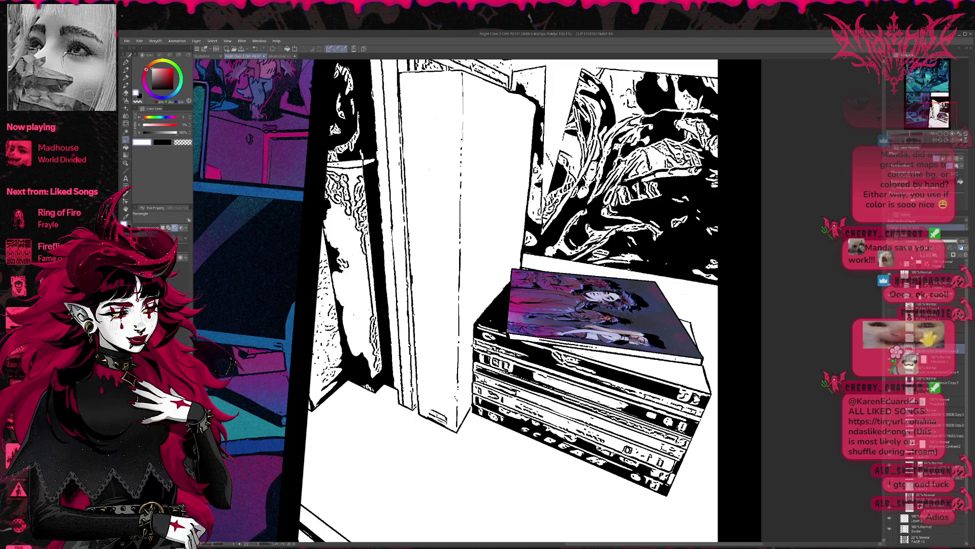
left_click(912, 258)
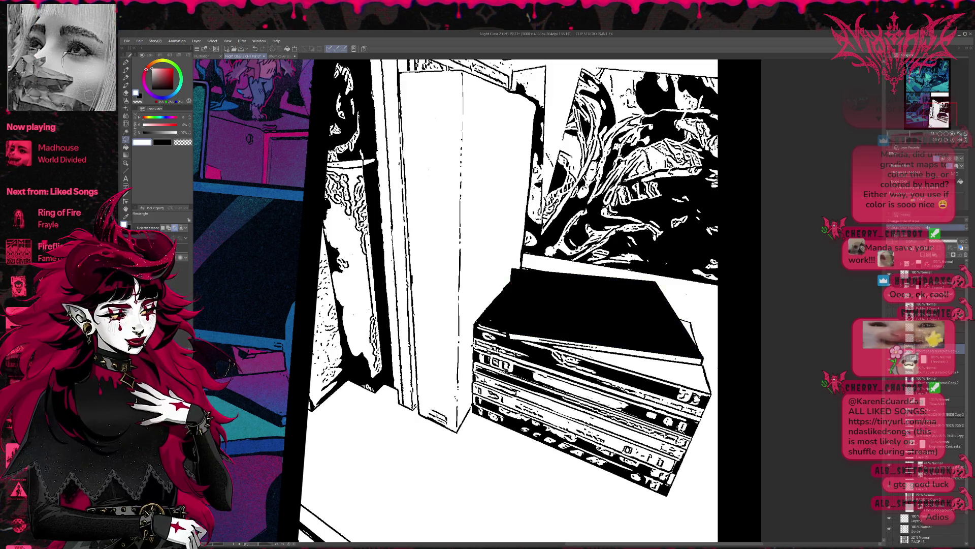
key("ctrl+z")
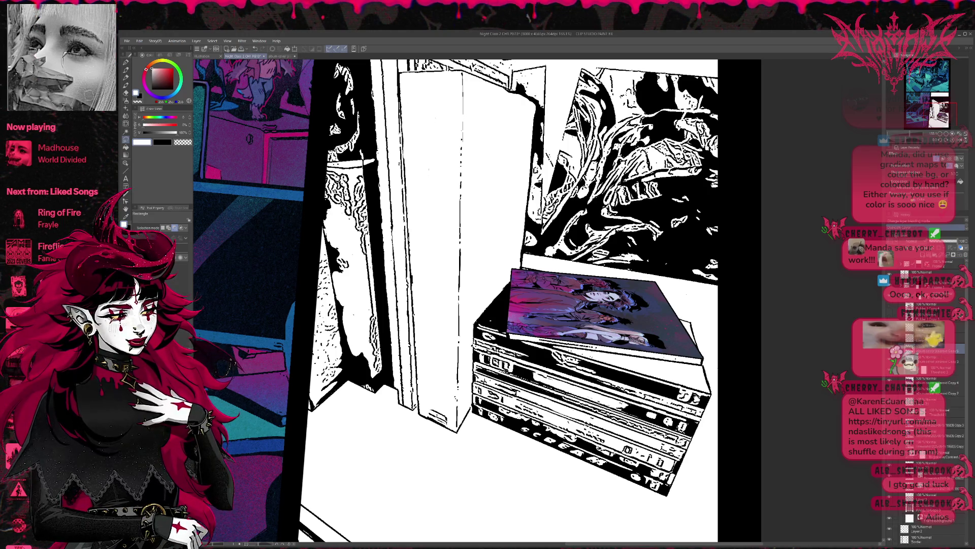
left_click(934, 359)
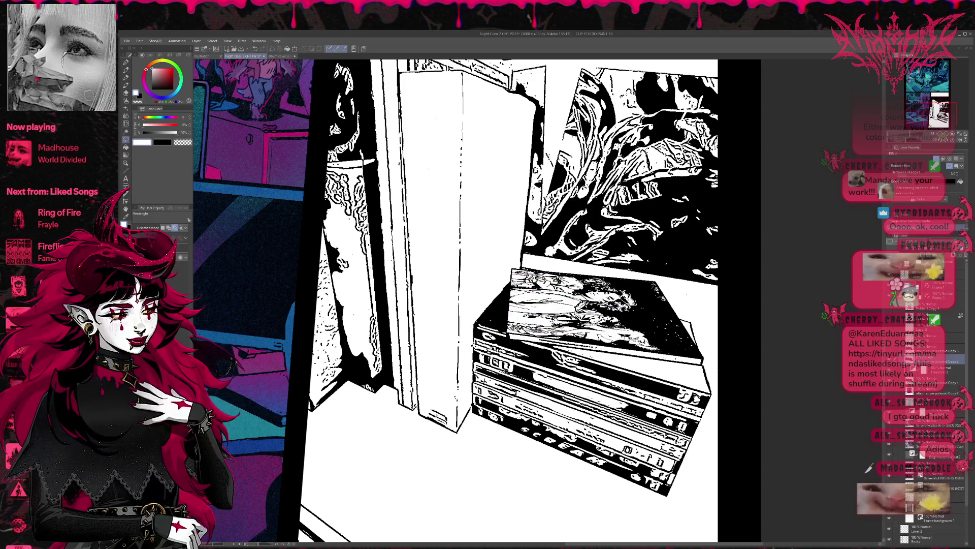
Step: Hide and restore the cover artwork to compare its textured, coloured and bluer versions
key("alt+Delete")
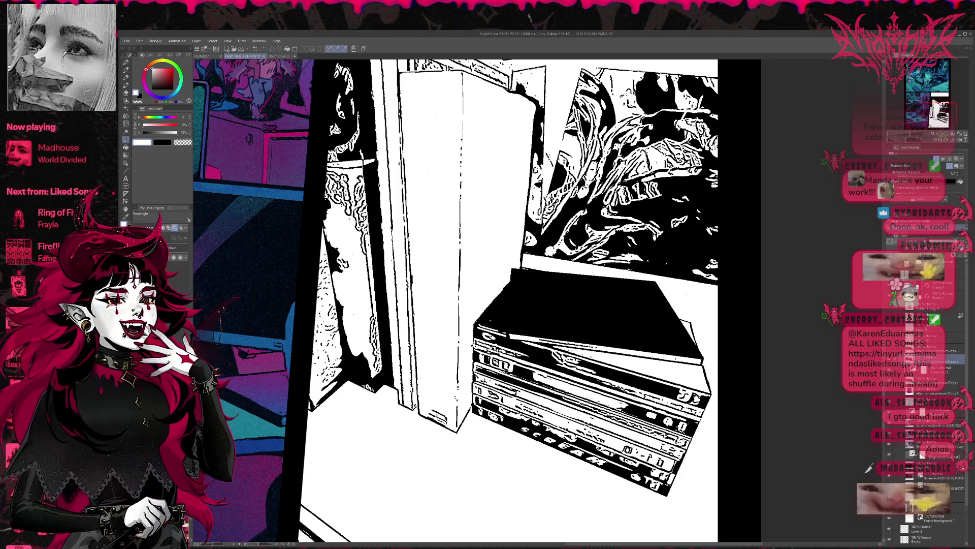
key("ctrl+z")
key("ctrl+y")
key("ctrl+z")
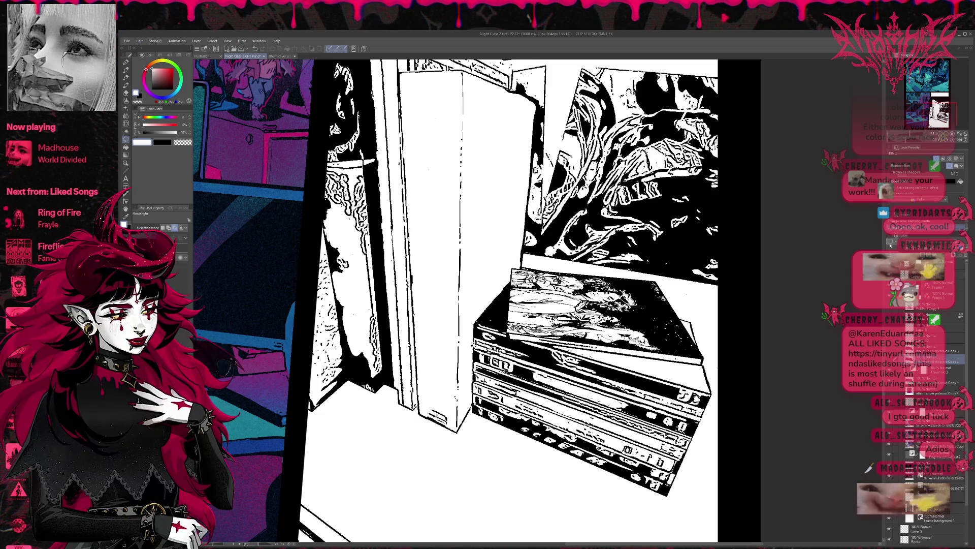
key("ctrl+z")
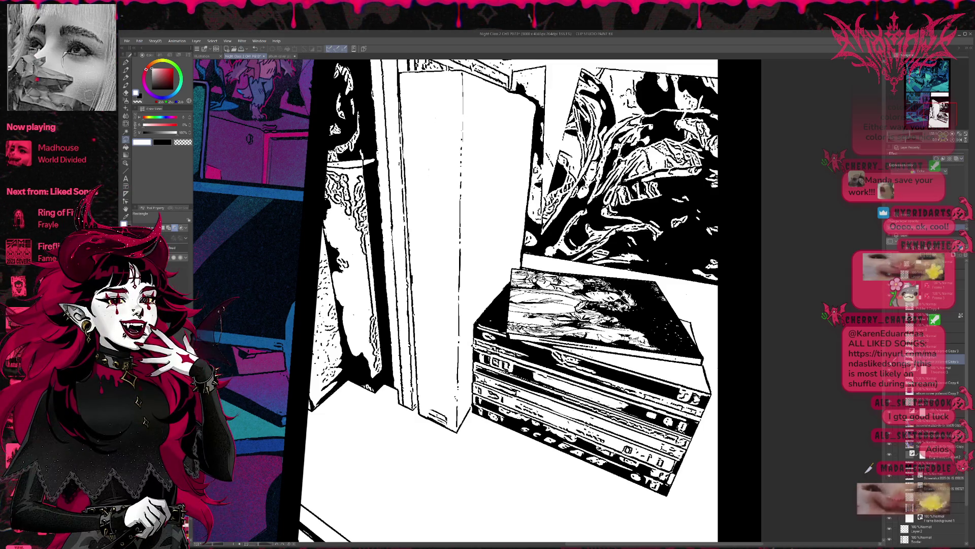
key("ctrl+z")
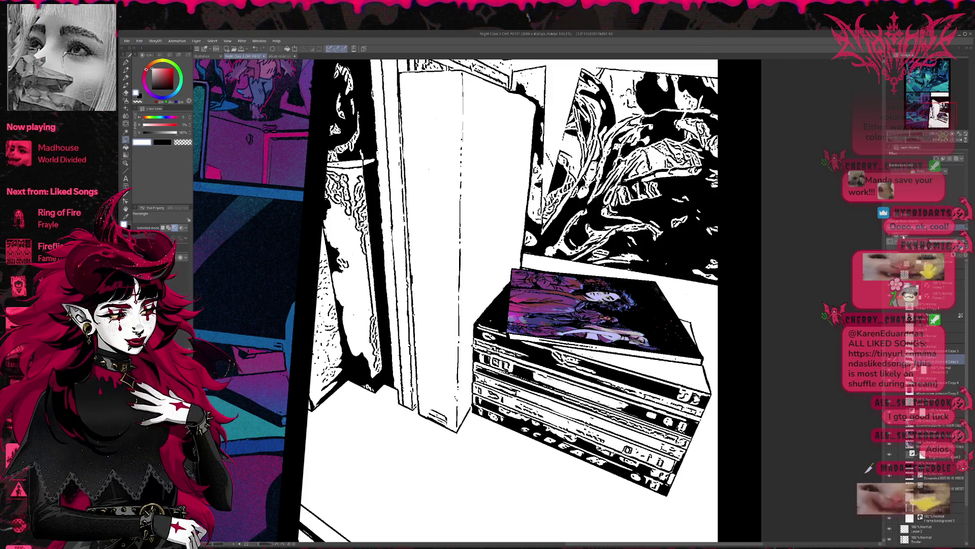
key("ctrl+z")
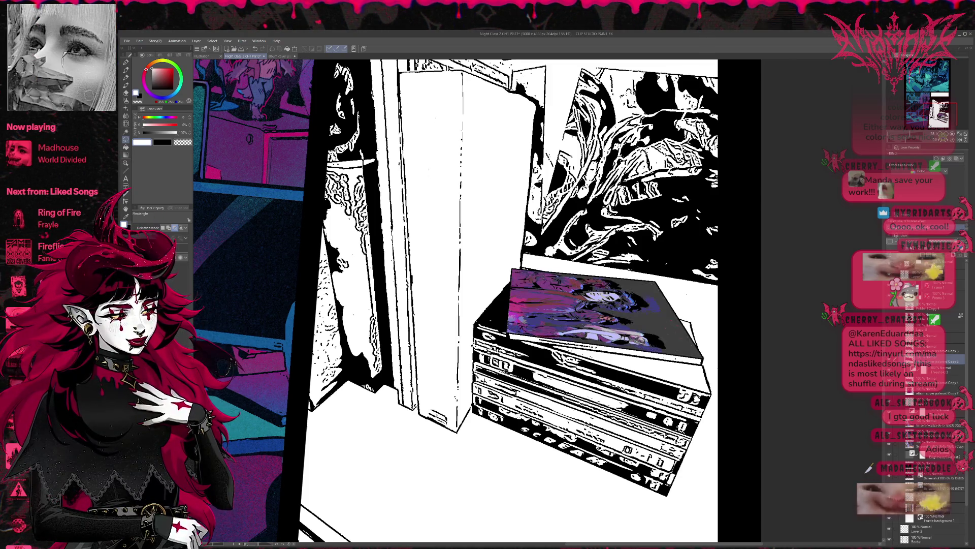
Step: Compare the pinker and brighter cover versions, keep the coloured one, and add empty Layer 25
key("ctrl+z")
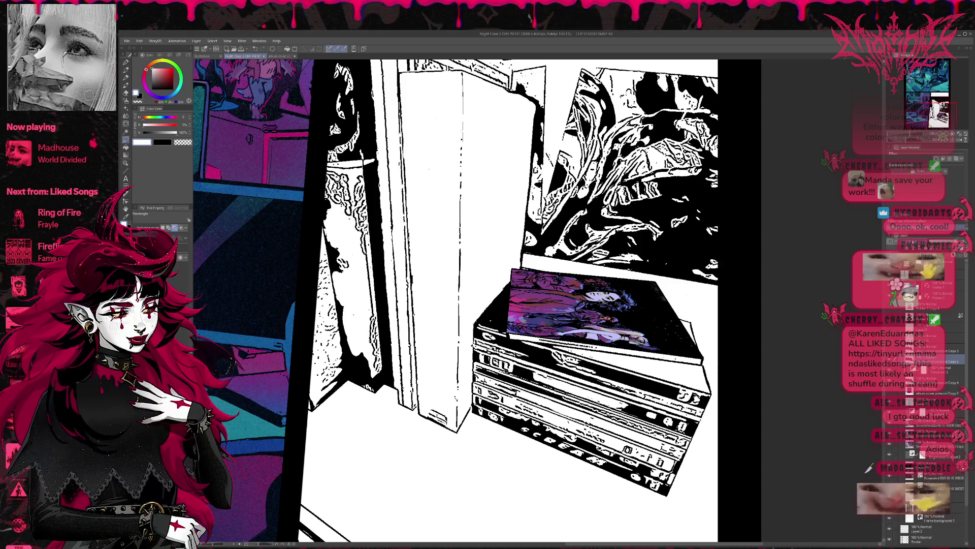
key("ctrl+y")
key("ctrl+z")
key("ctrl+y")
key("ctrl+z")
key("ctrl+y")
key("ctrl+z")
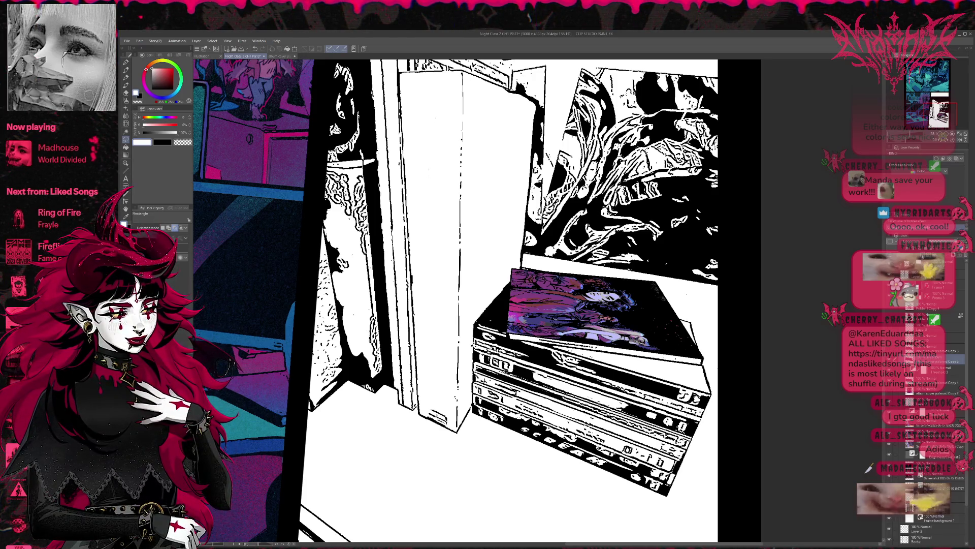
key("ctrl+shift+n")
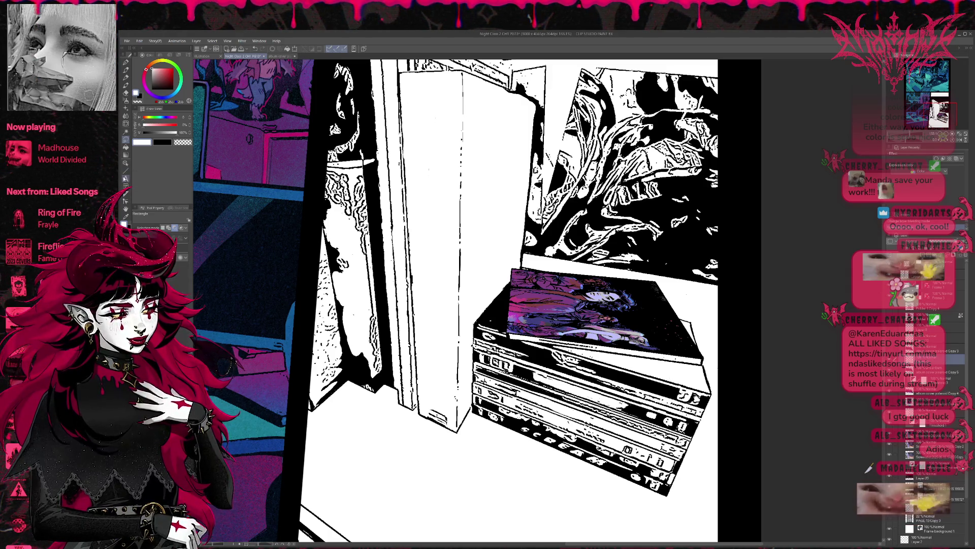
Step: Type 'WAKING' above 'GREY' in black text near the page's bottom-left
left_click(126, 178)
left_click(356, 469)
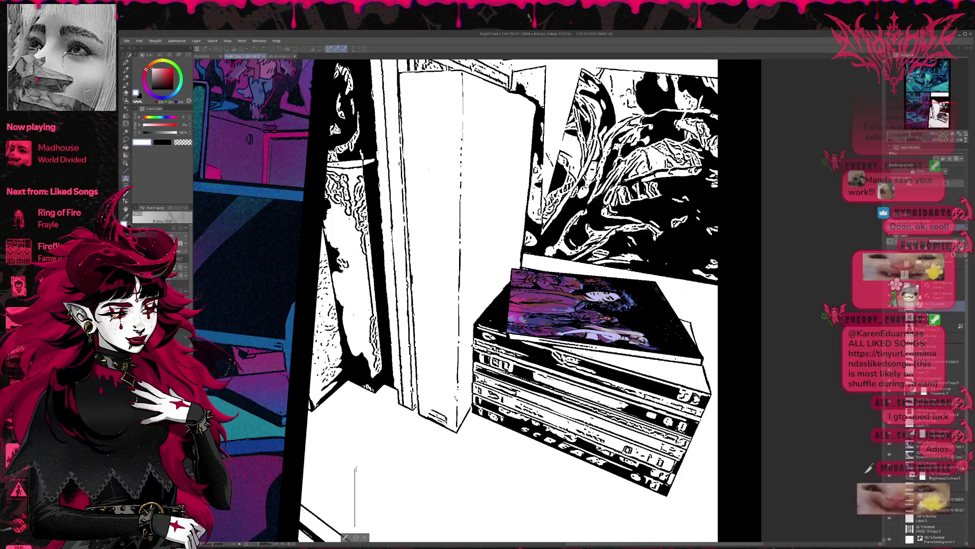
type("a")
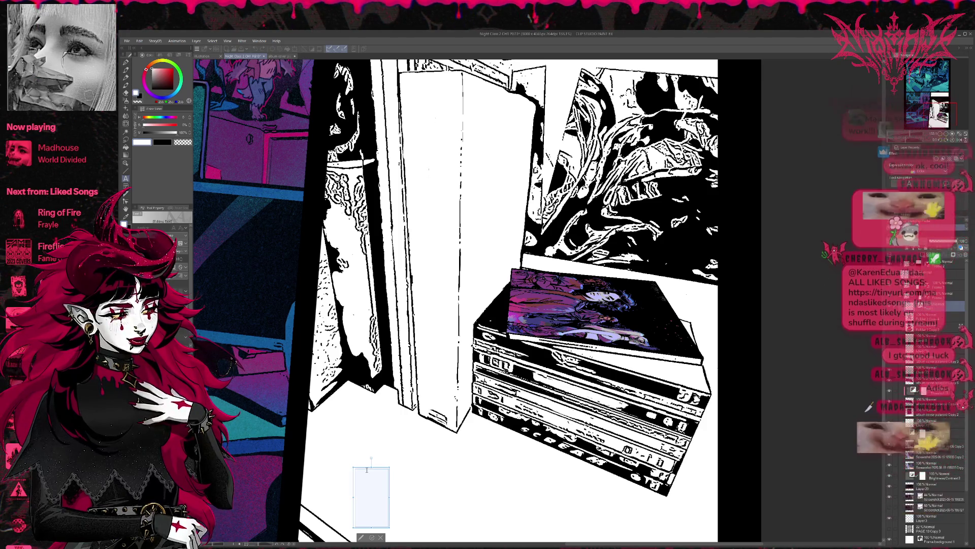
left_click(164, 77)
type("W")
left_click(173, 90)
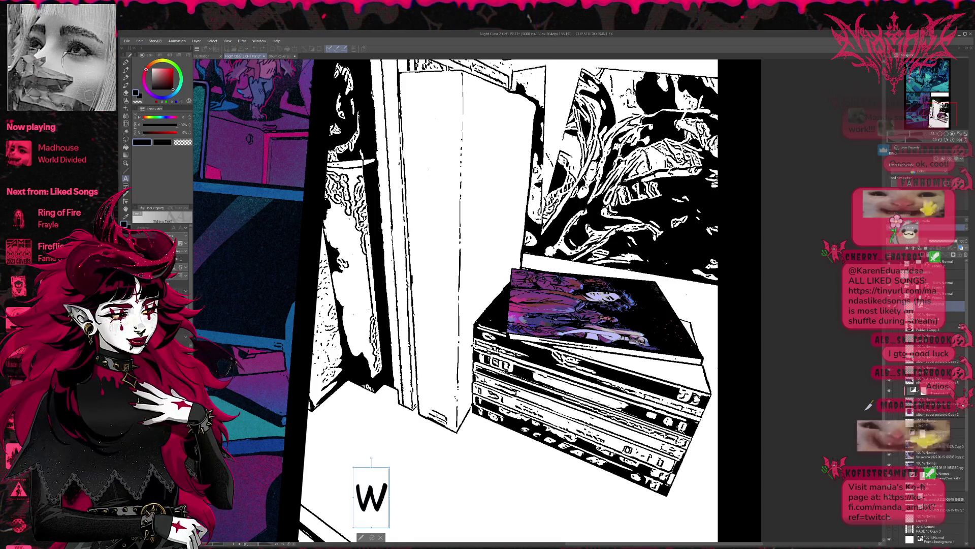
type("AKING")
key("Return")
type("GTR")
key("BackSpace")
key("BackSpace")
type("REY")
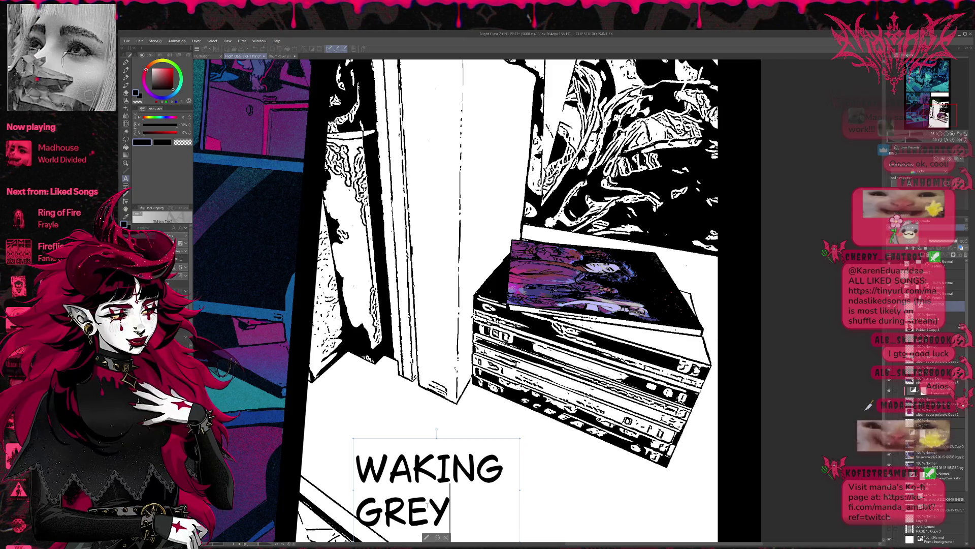
Step: Try several fonts and sizes on the title, settling on a grungy brush font
left_click(389, 467, "shift")
key("shift+Home")
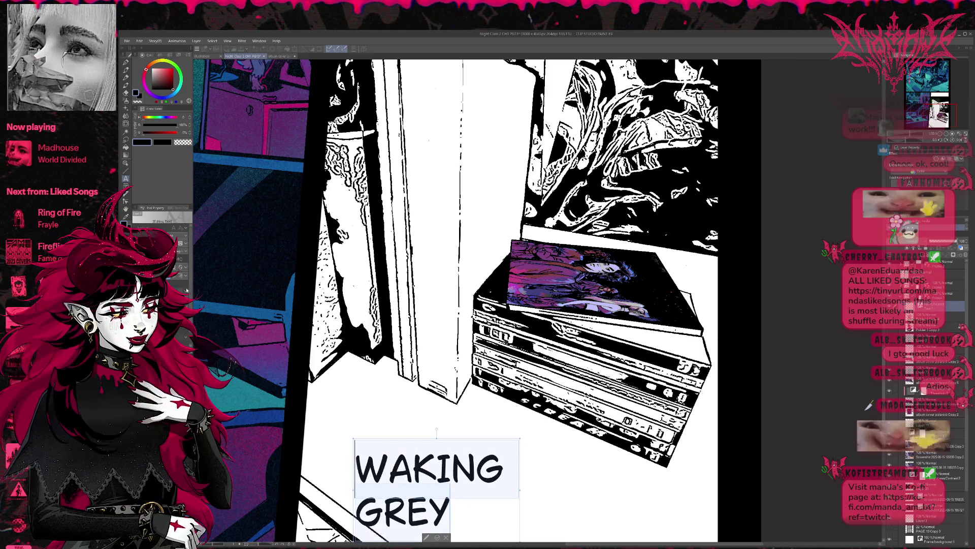
left_click(177, 278)
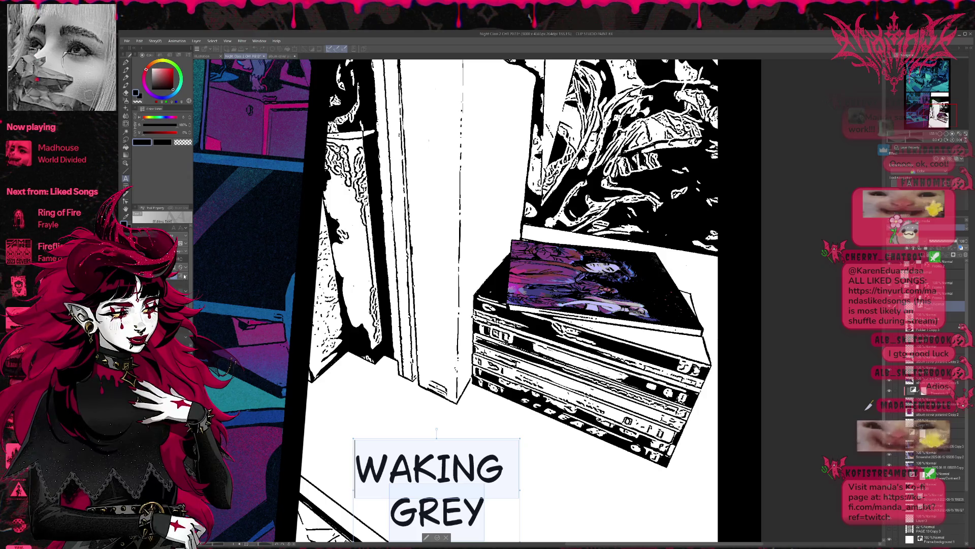
key("Down")
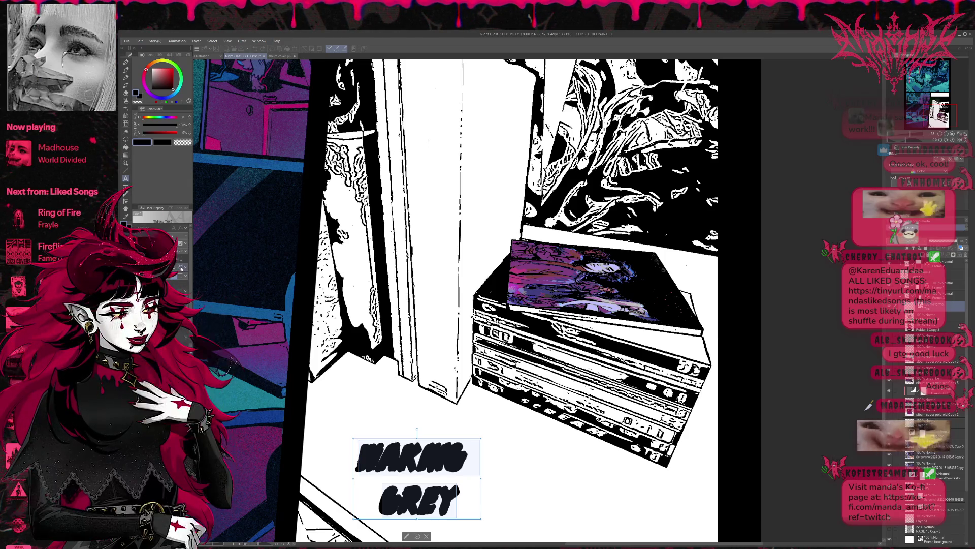
left_click_drag(152, 243, 171, 243)
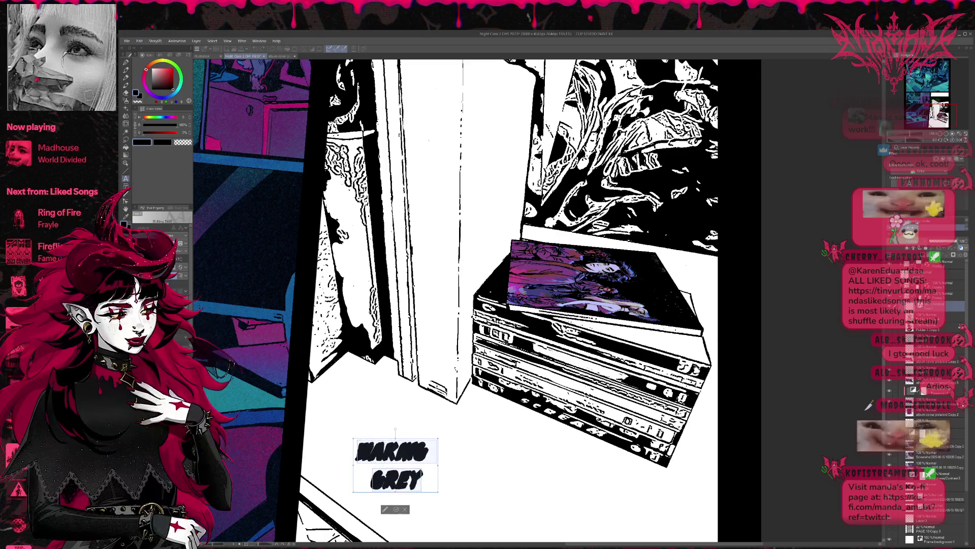
left_click_drag(184, 282, 177, 283)
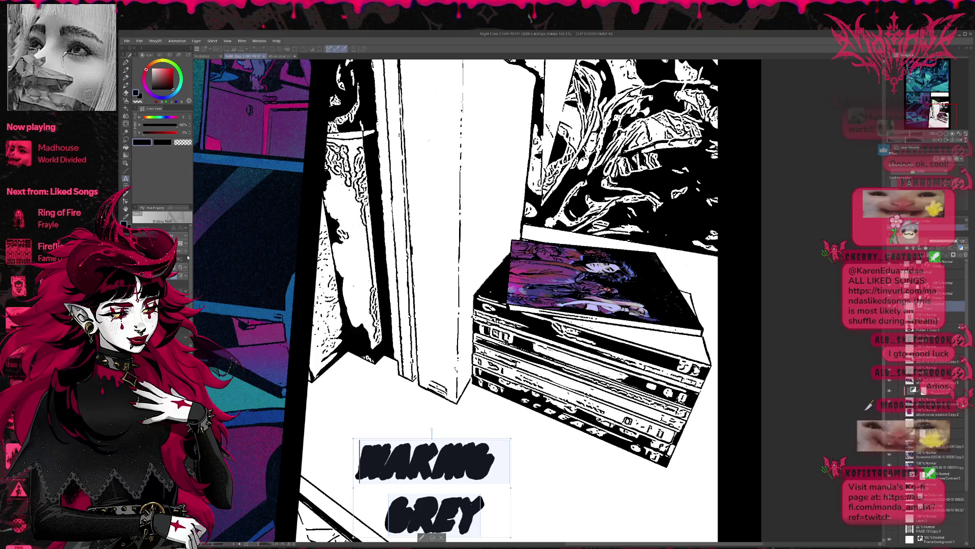
left_click(174, 280)
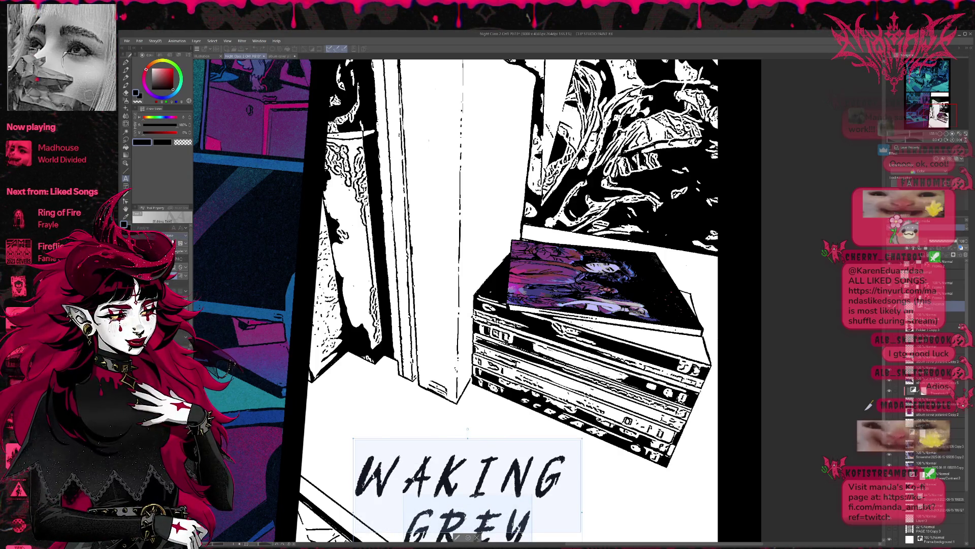
left_click(173, 237)
left_click(173, 274)
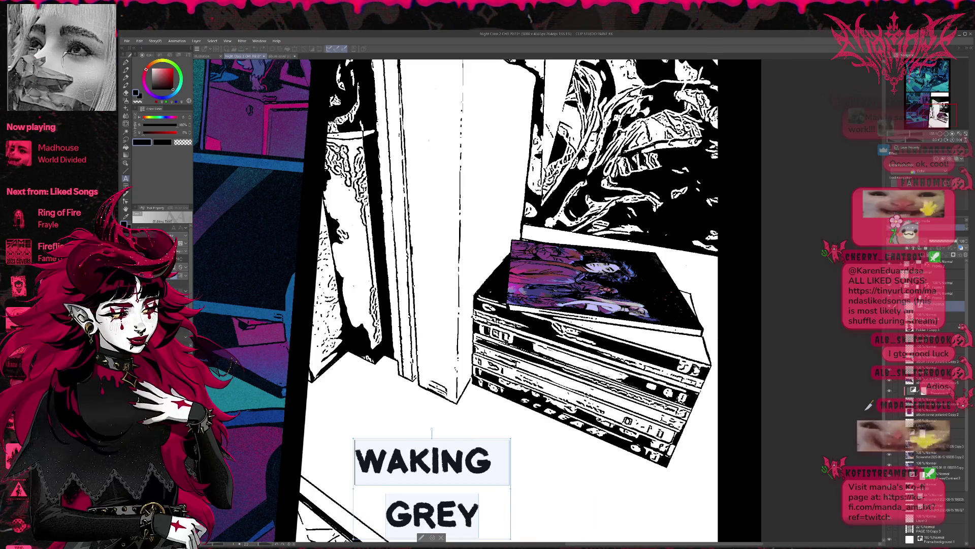
key("Down")
key("Down")
key("Down")
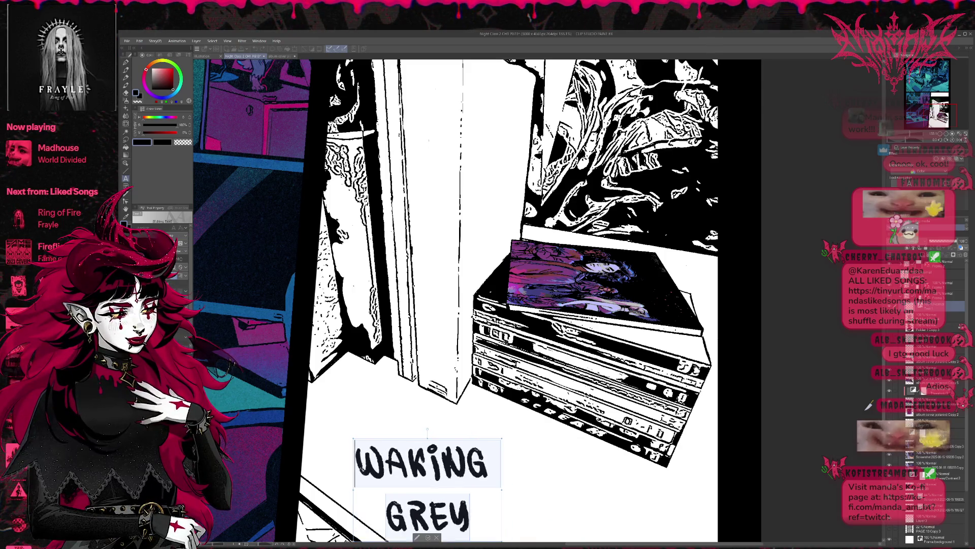
key("Down")
key("Down")
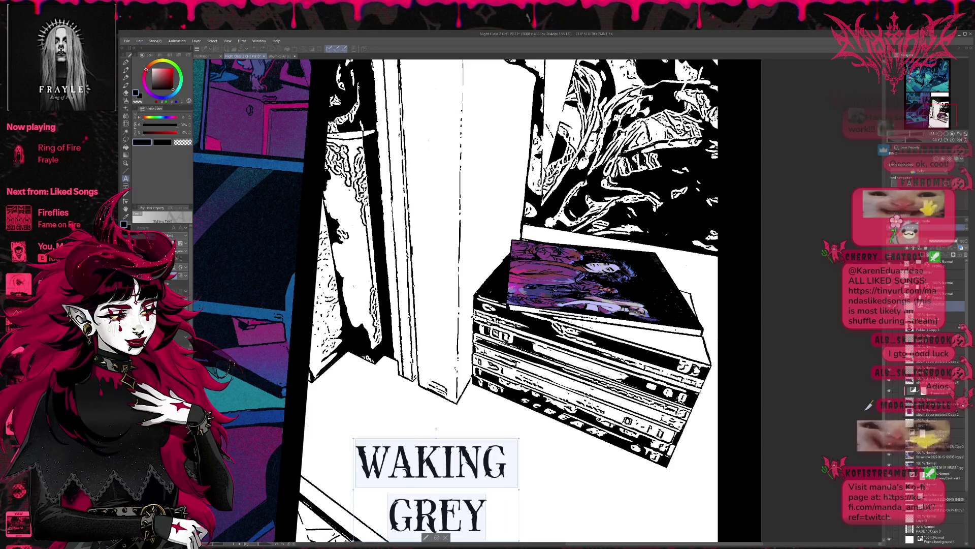
key("Down")
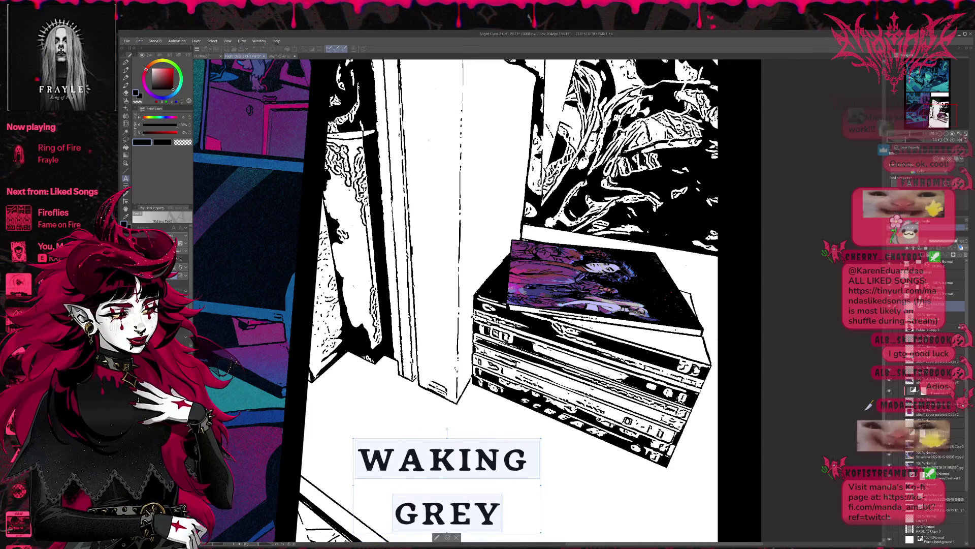
key("Down")
key("Down")
key("Down")
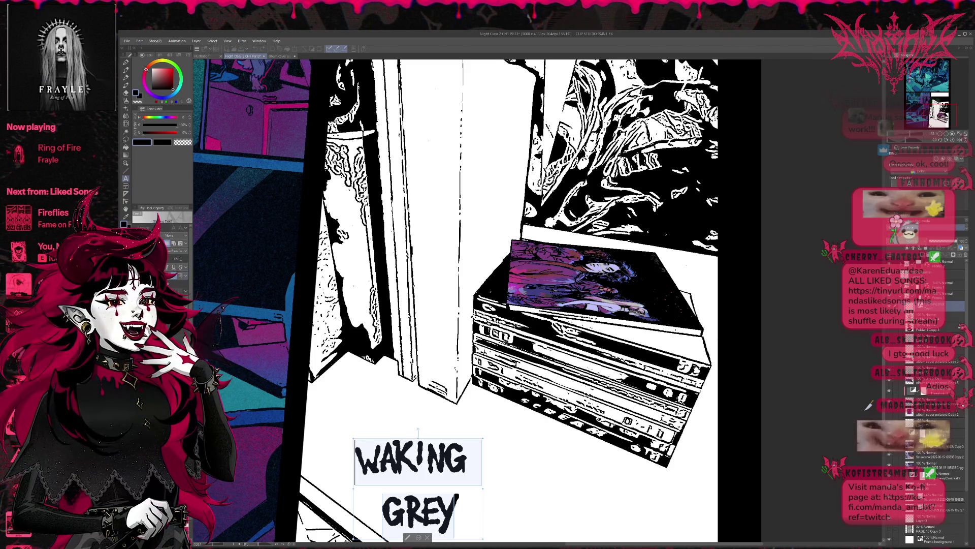
Step: Delete the 'GREY' line so the text box reads only 'WAKING'
left_click(382, 475)
key("ctrl+a")
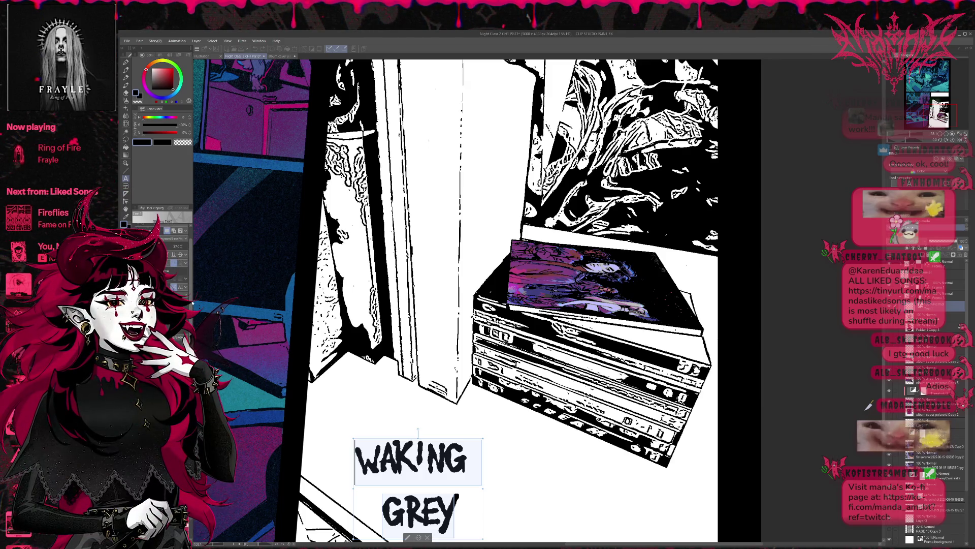
left_click(370, 506)
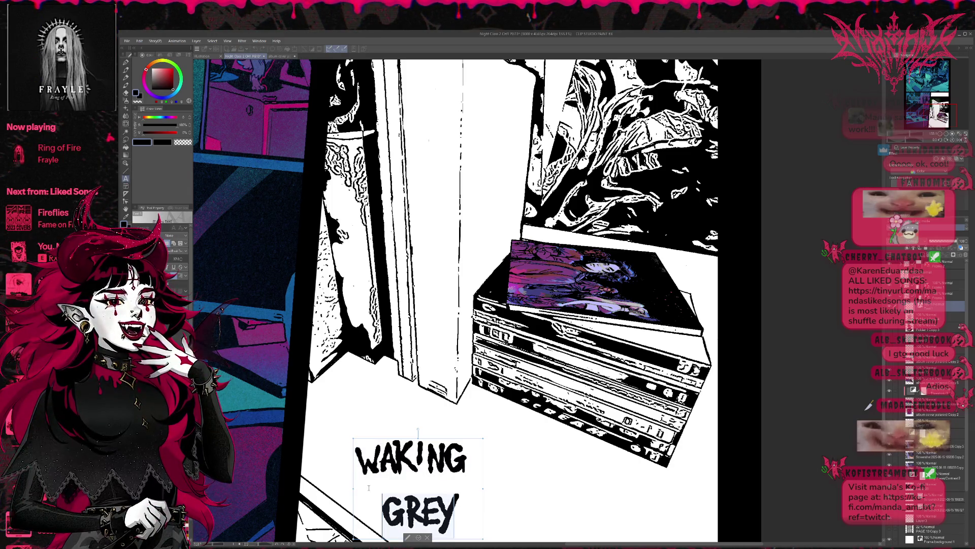
key("Delete")
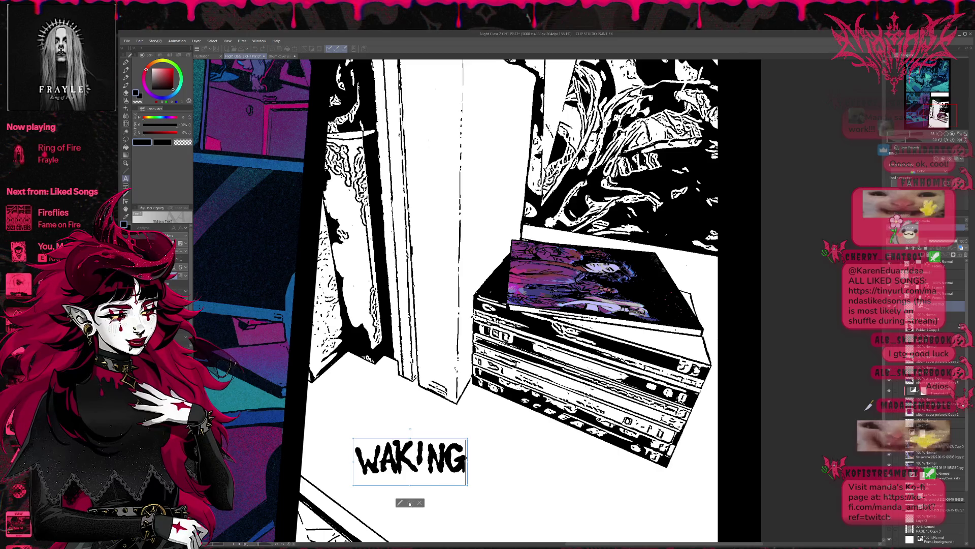
Step: Add 'GREY' as separate text placed directly under 'WAKING'
left_click(410, 502)
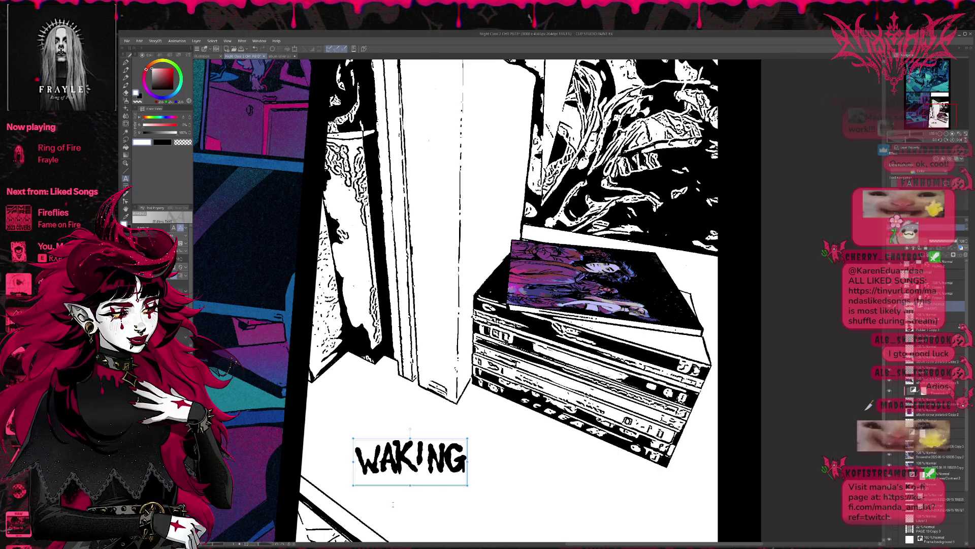
left_click(392, 505)
type("GREY")
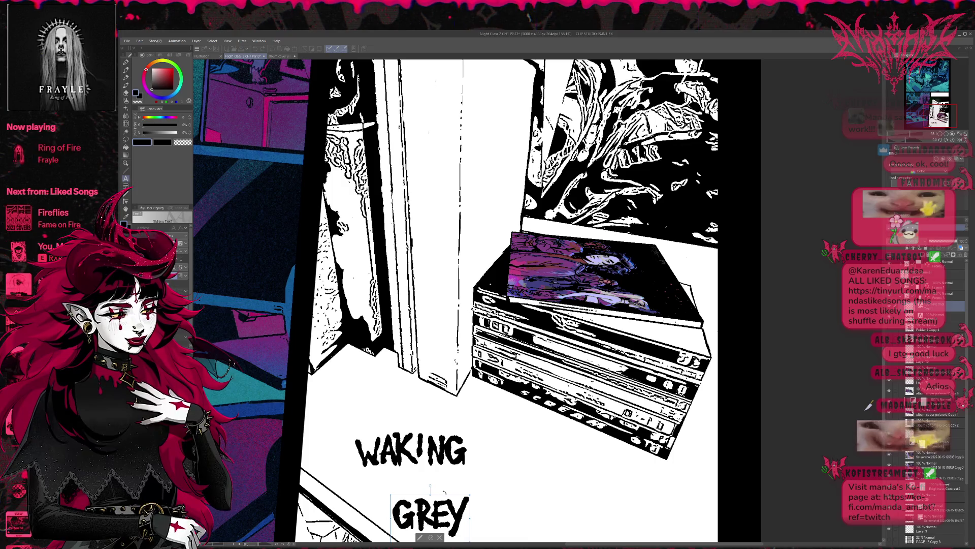
left_click_drag(445, 495, 426, 464)
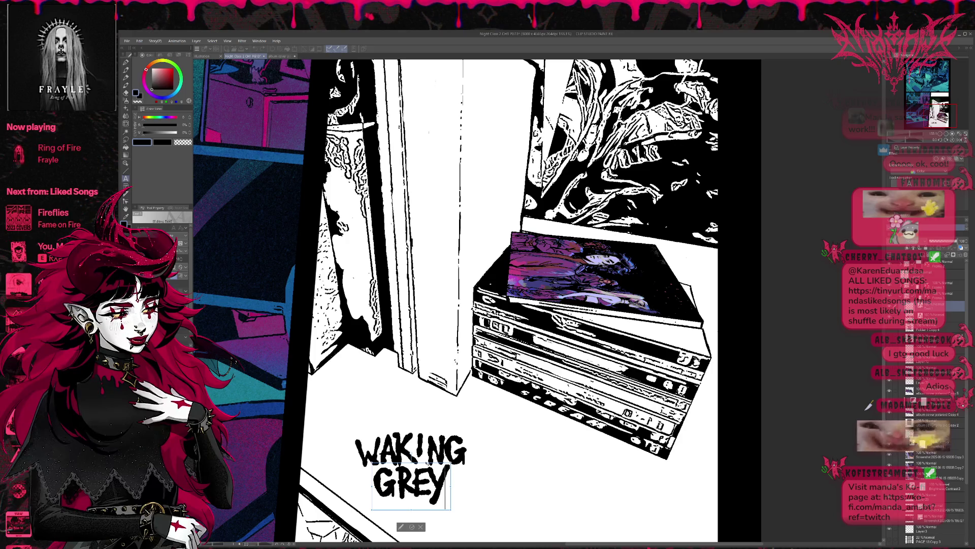
key("Escape")
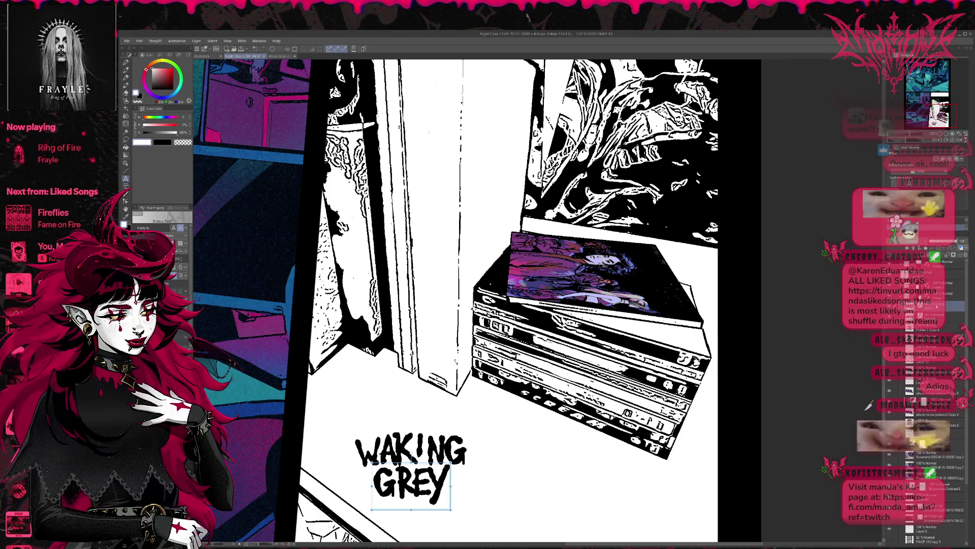
Step: Duplicate both title text layers and turn on an edge border for the title
left_click(949, 315, "ctrl")
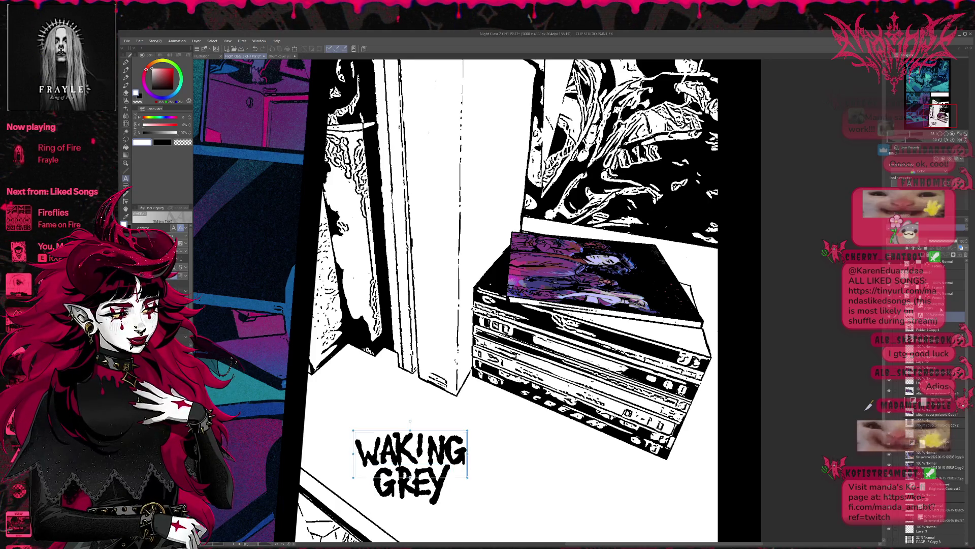
key("ctrl+c")
key("ctrl+v")
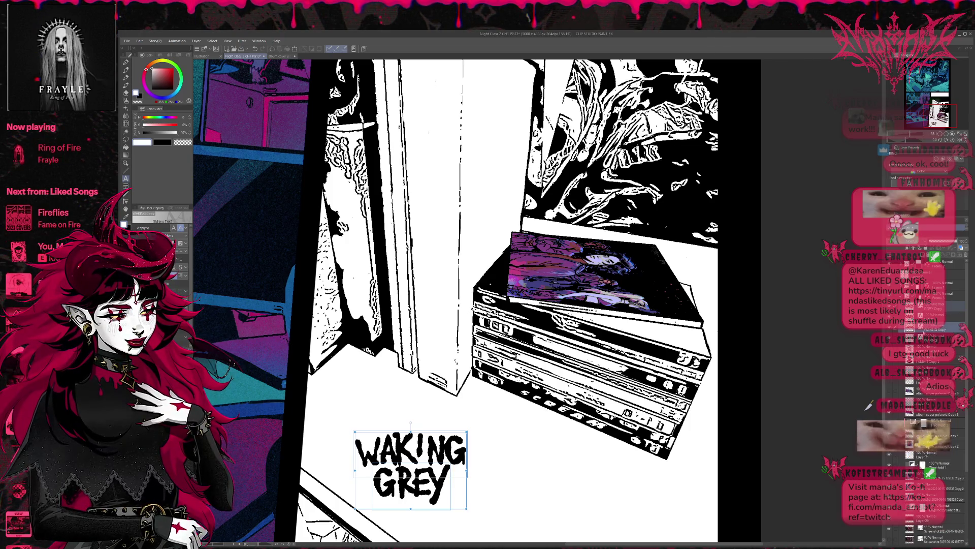
key("Escape")
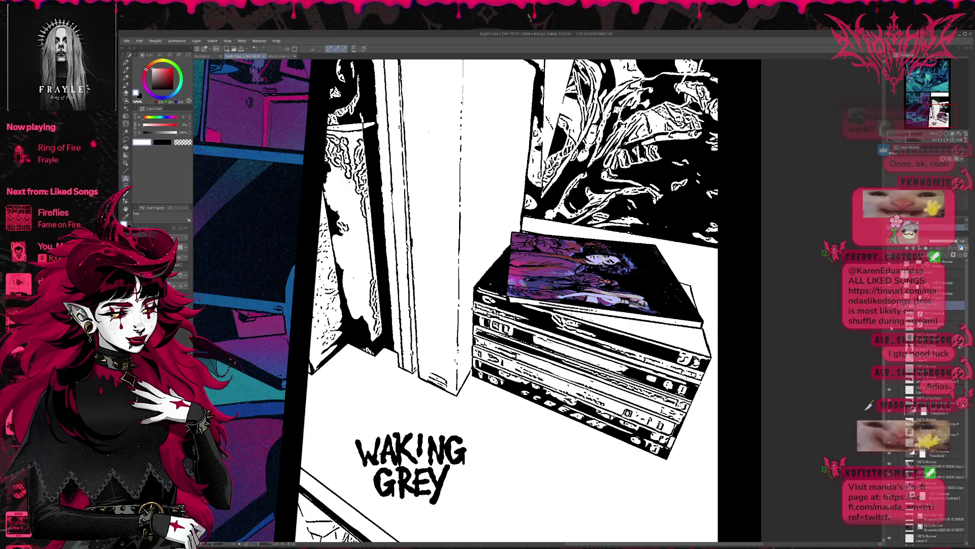
left_click(945, 158)
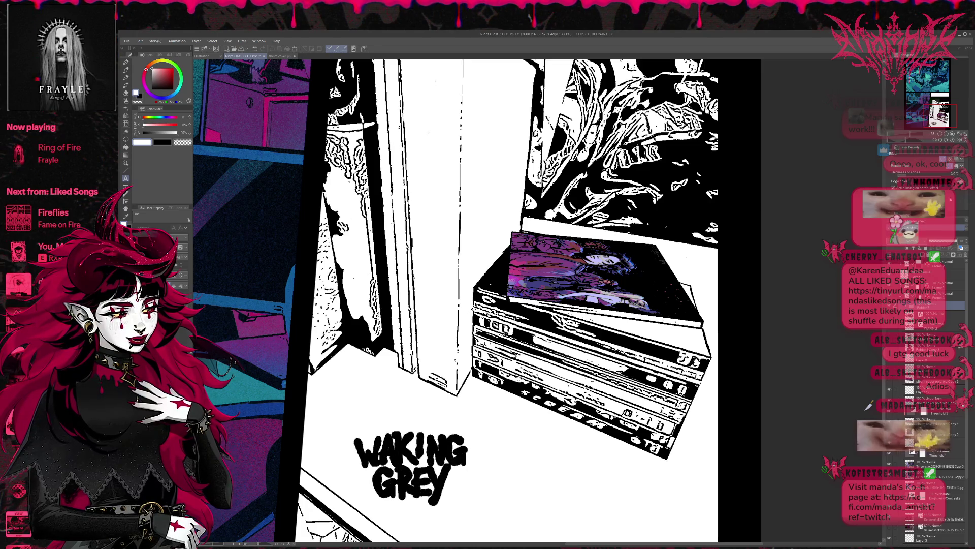
Step: Try a blue layer tint and undo it, then nudge the title up and resize slightly
left_click(957, 159)
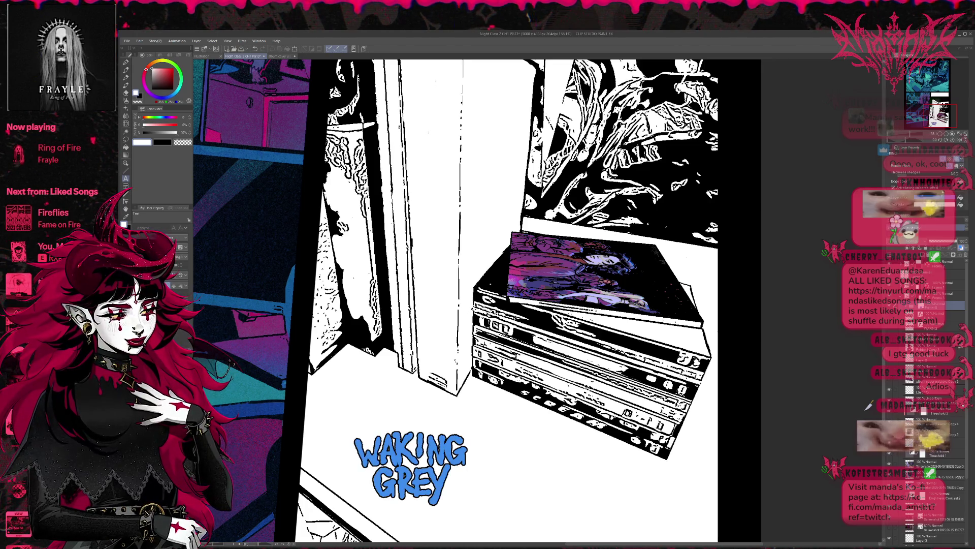
key("ctrl+z")
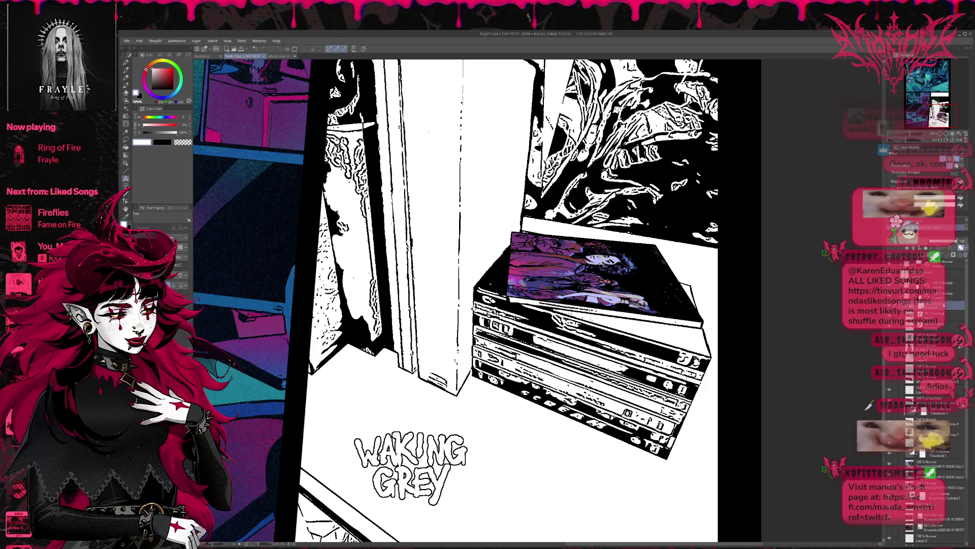
key("ctrl+t")
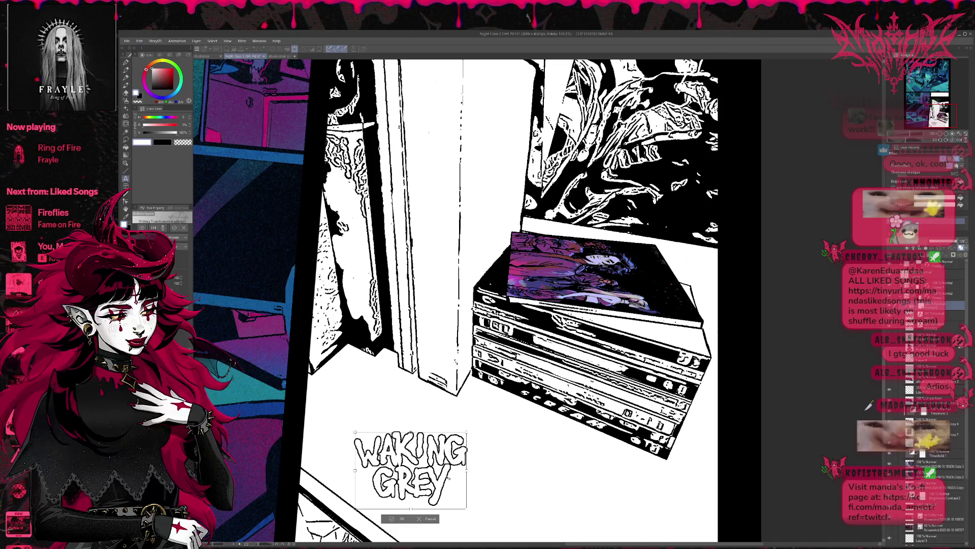
left_click_drag(449, 475, 452, 468)
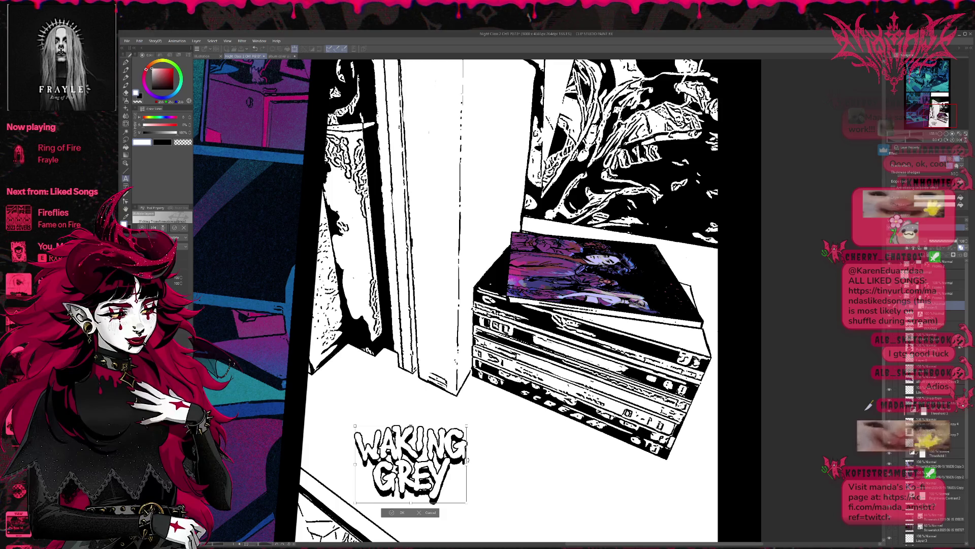
left_click_drag(467, 456, 468, 458)
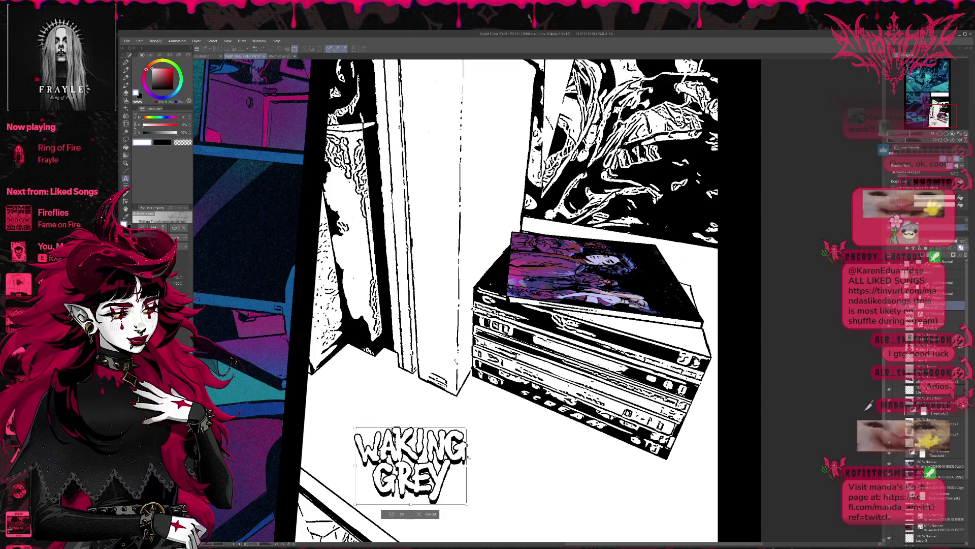
key("Return")
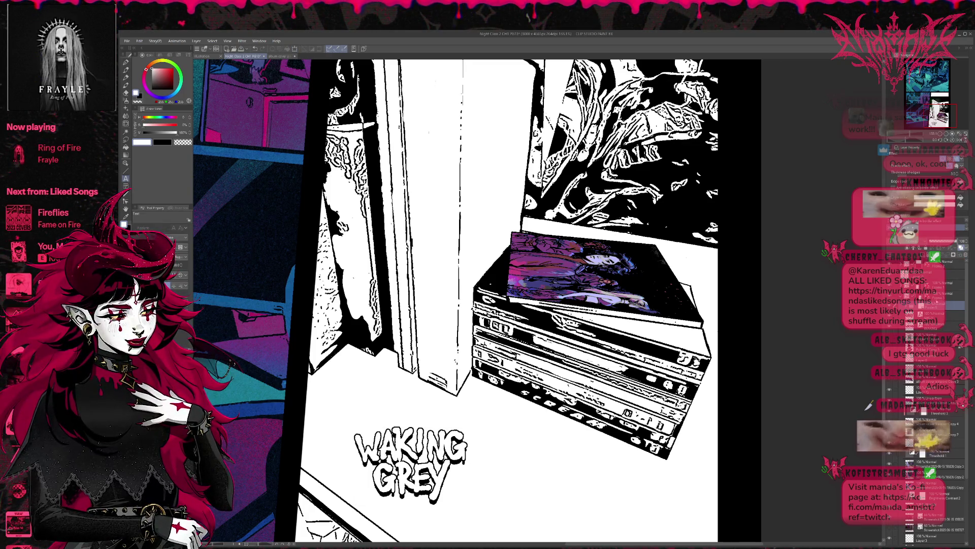
Step: Add a new blank layer and restore the outlined title's layer visibility
left_click(945, 314)
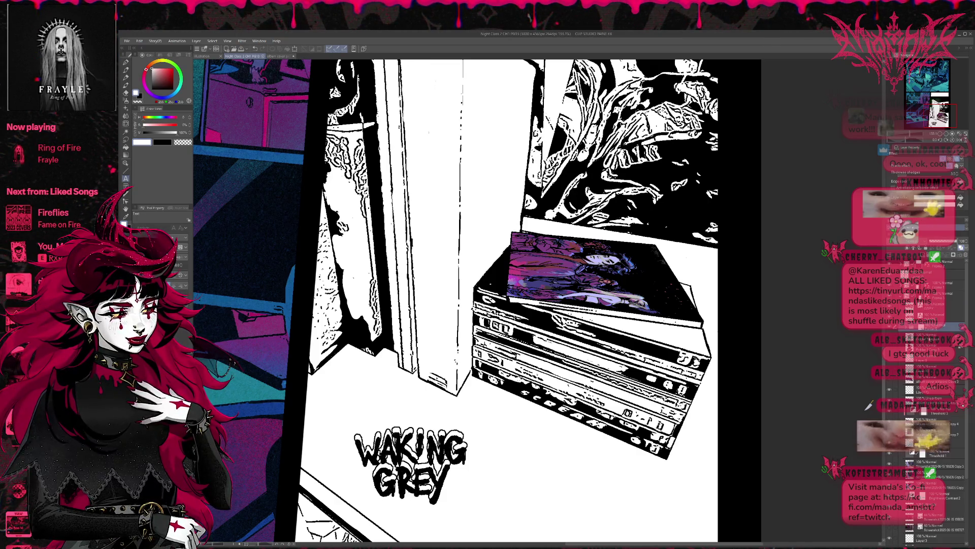
key("ctrl+shift+n")
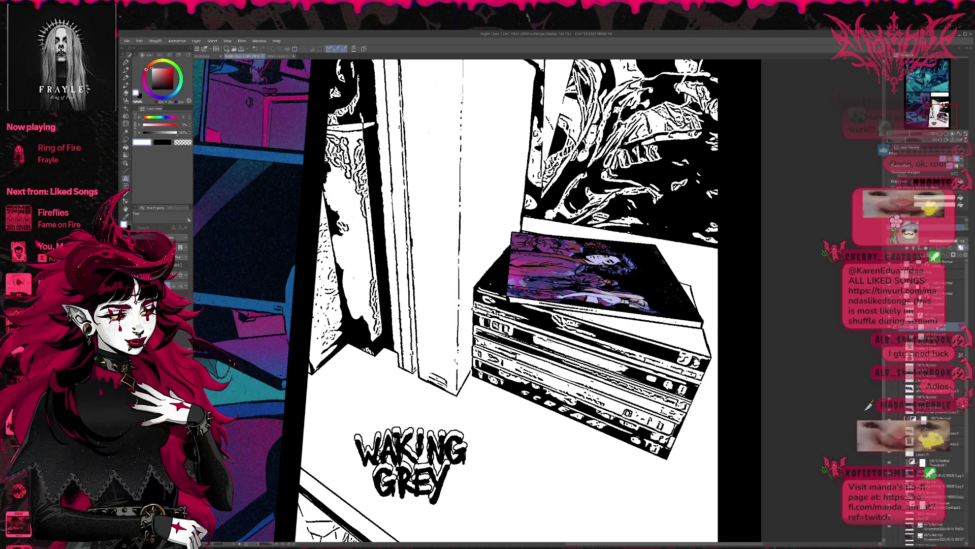
left_click(945, 304)
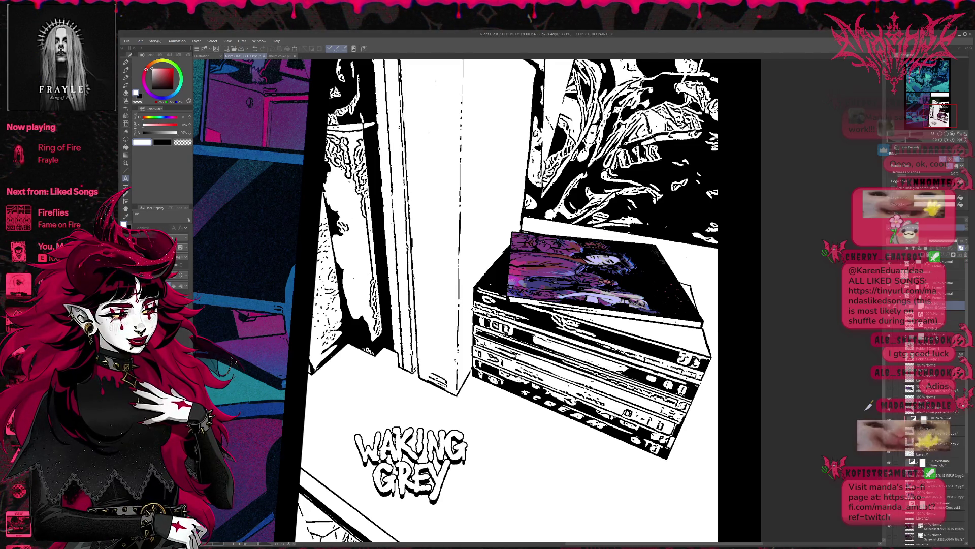
left_click(935, 336)
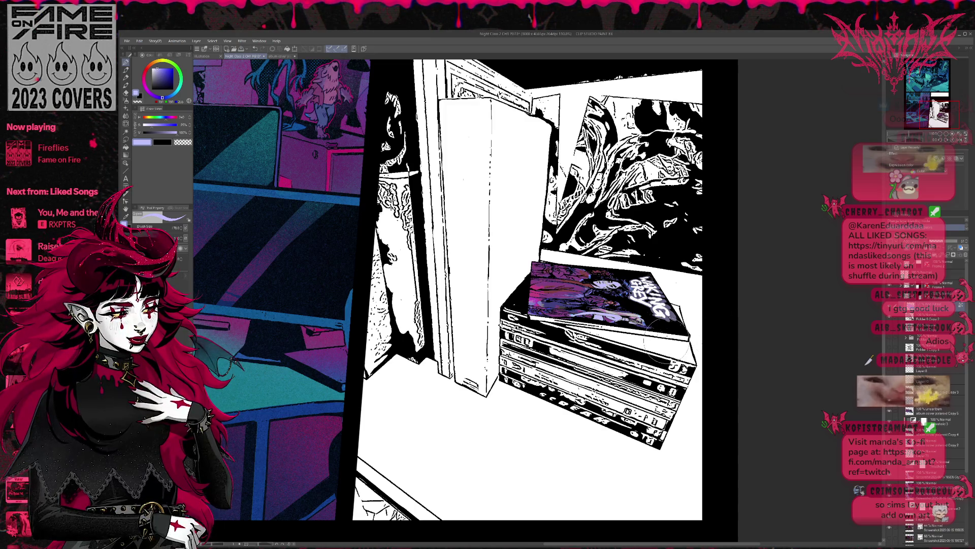
Step: Sample the cover's purple and blue, then paint light lavender over the title on a new layer
left_click(645, 325, "alt")
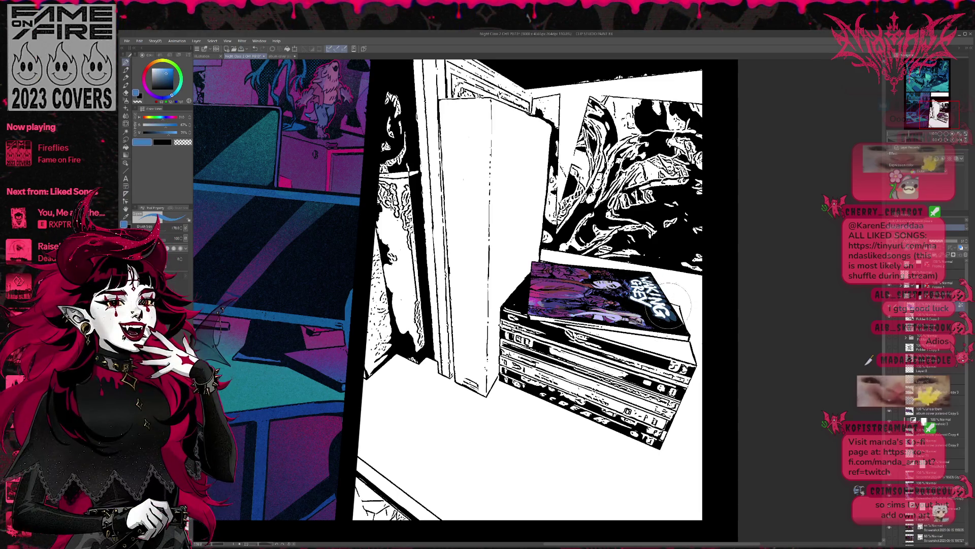
left_click(562, 294, "alt")
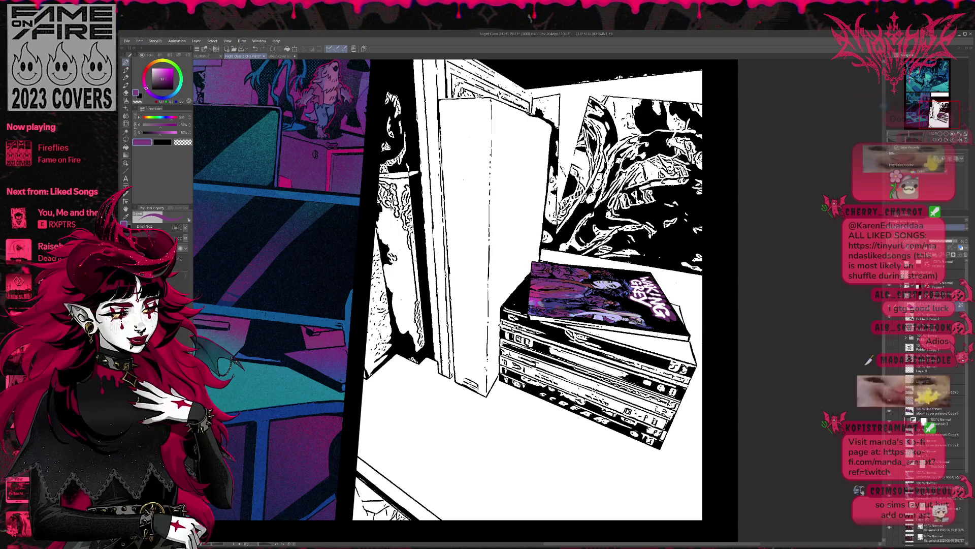
left_click(547, 303)
left_click(547, 303, "alt")
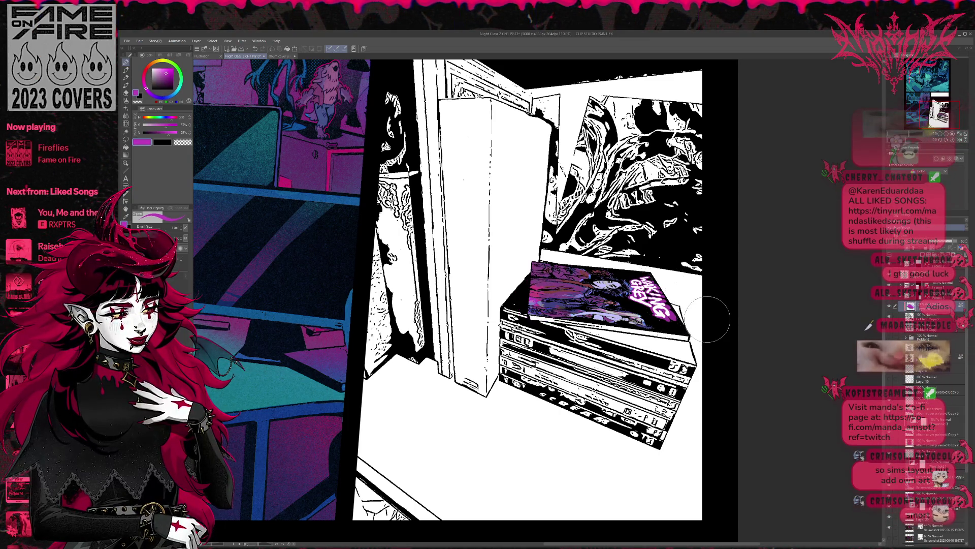
left_click(632, 289, "alt")
left_click(632, 288, "alt")
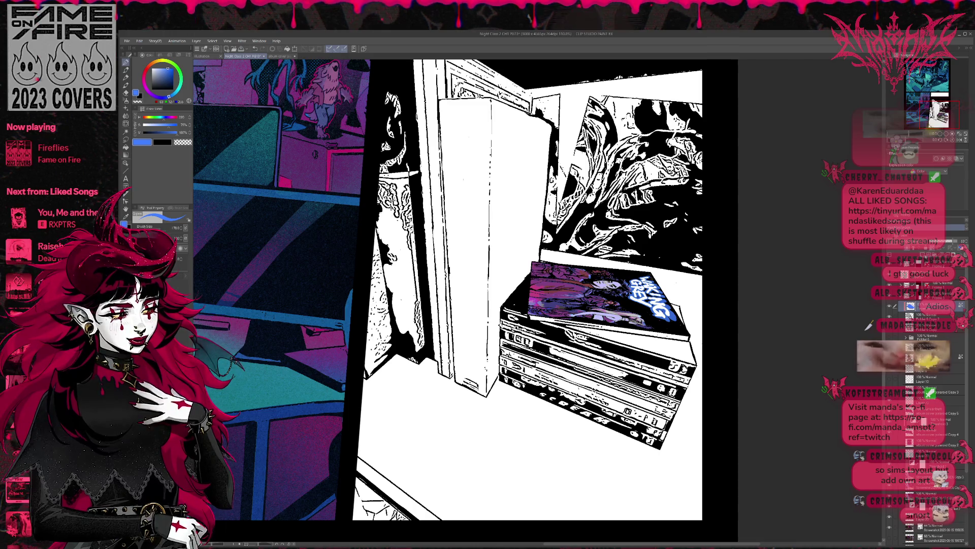
left_click(910, 250)
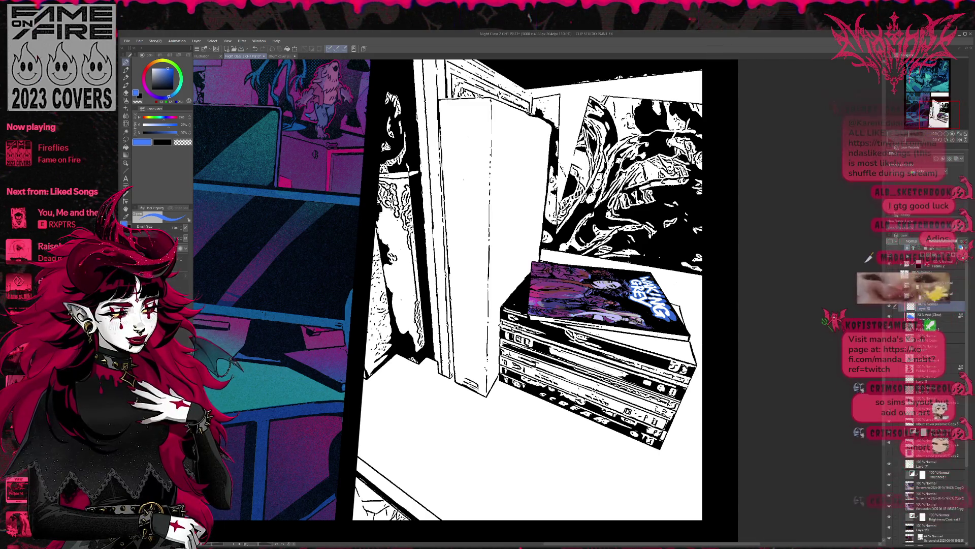
left_click_drag(609, 280, 675, 305)
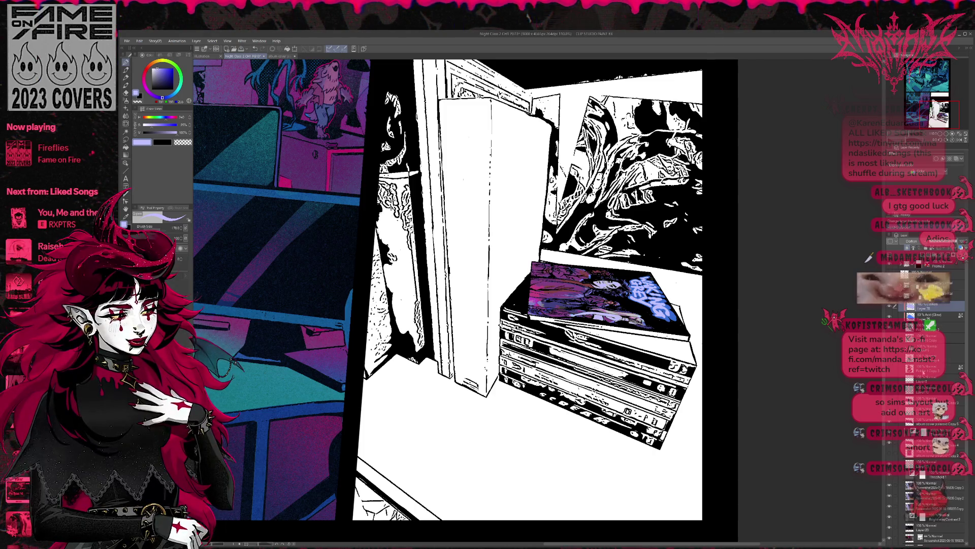
Step: On the lower Normal layer, fill the cover's bottom strip with the title's bright blue
left_click(928, 453)
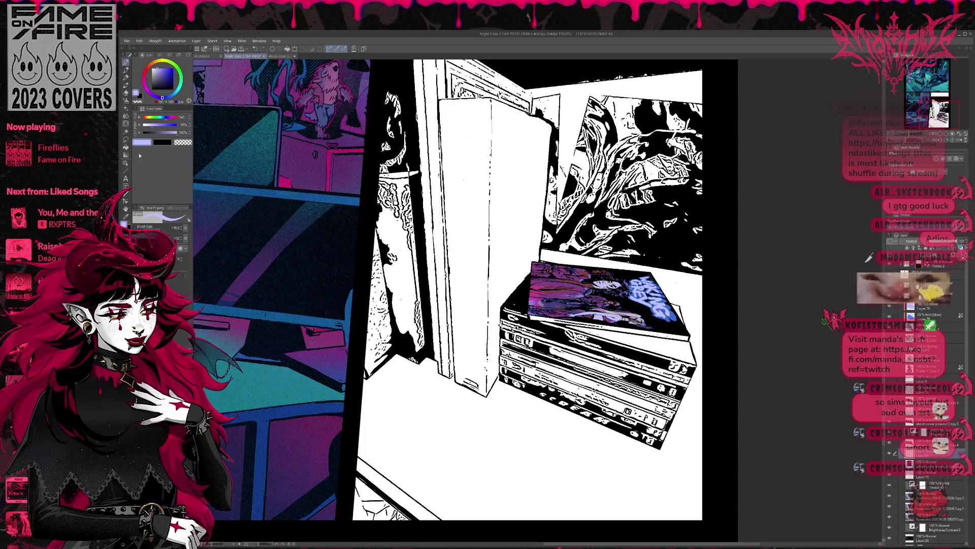
left_click(125, 148)
left_click(556, 307, "alt")
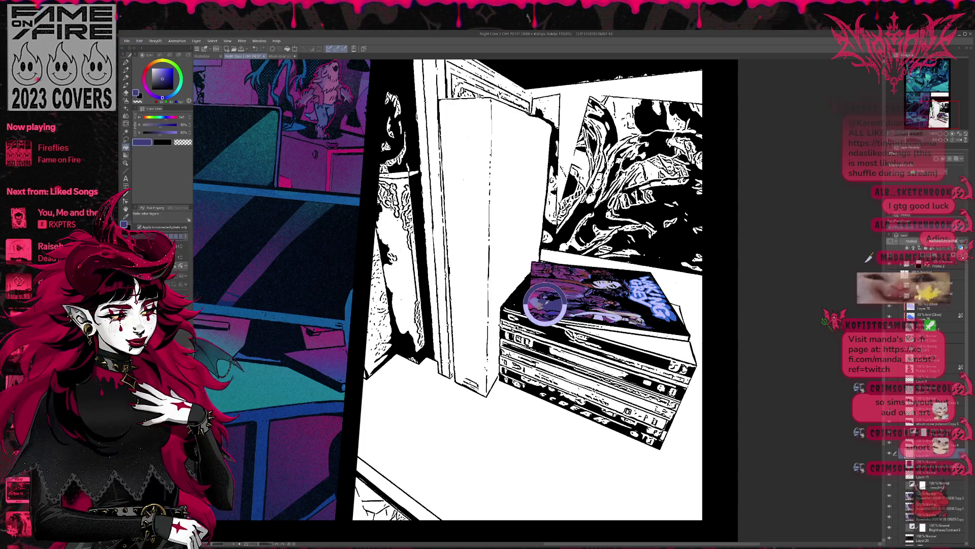
left_click(676, 305, "alt")
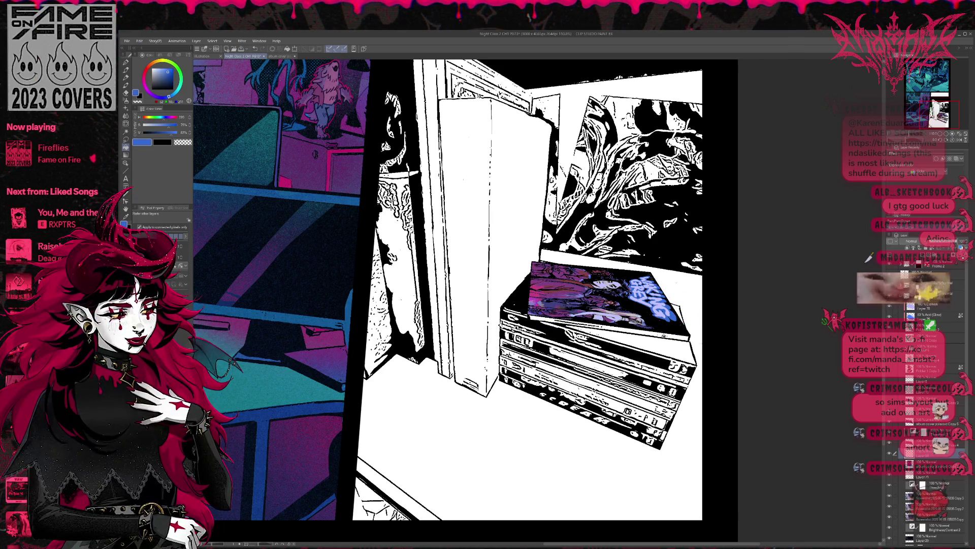
left_click(691, 295)
key("ctrl+z")
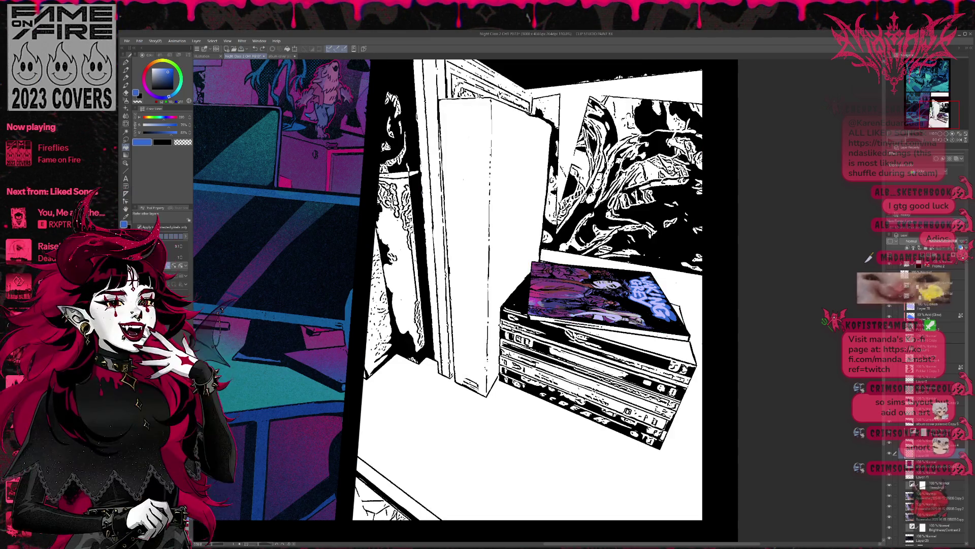
left_click(622, 329)
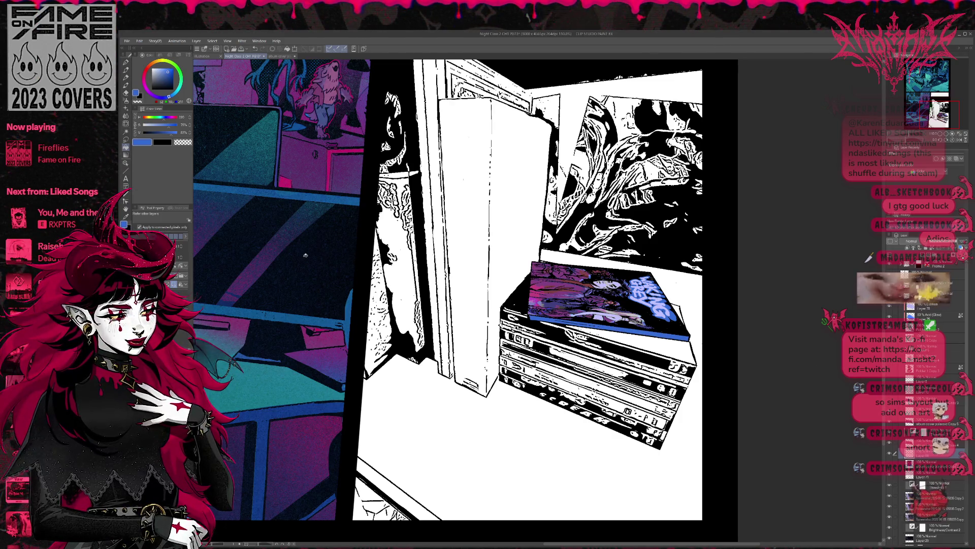
Step: Fill the top book's spine and the cover's right corner with a muted magenta
left_click(167, 75)
left_click(647, 342)
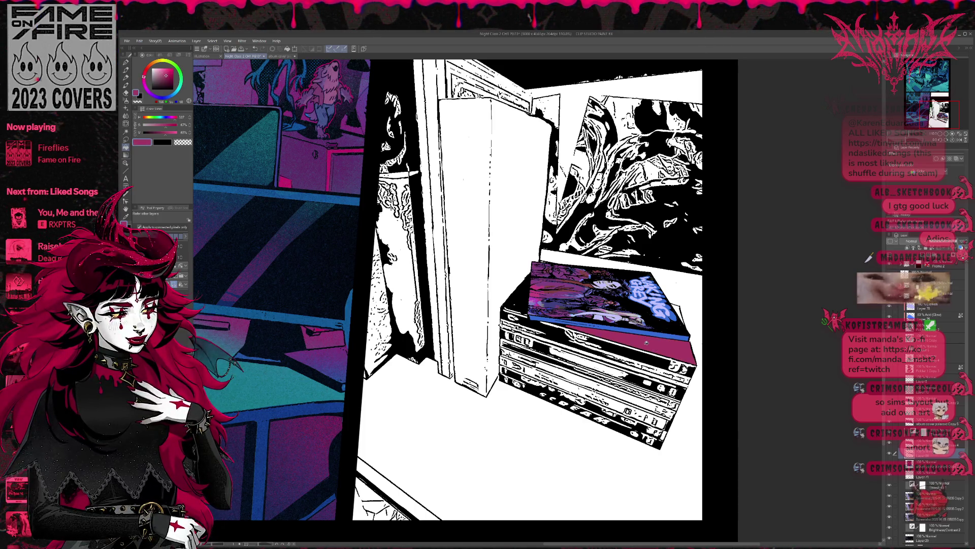
left_click(680, 361)
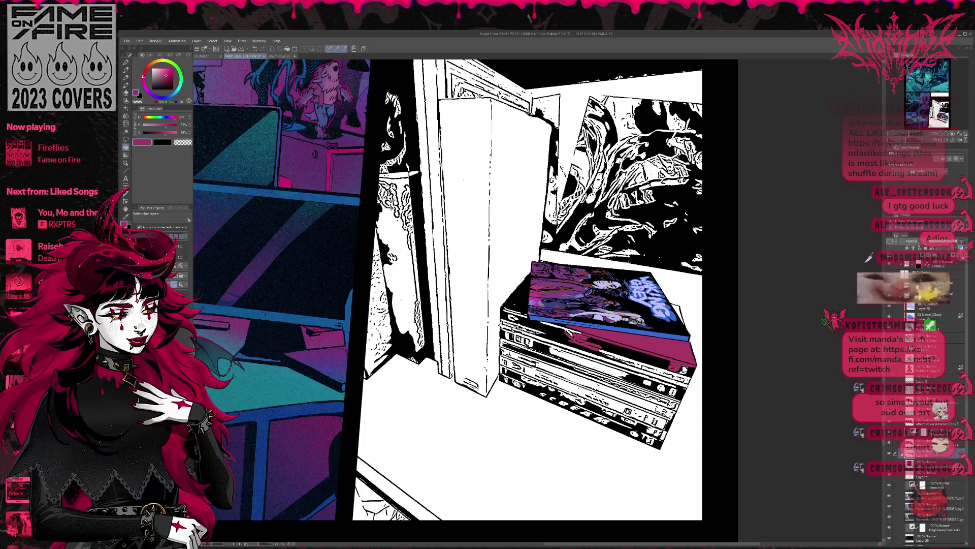
key("ctrl+z")
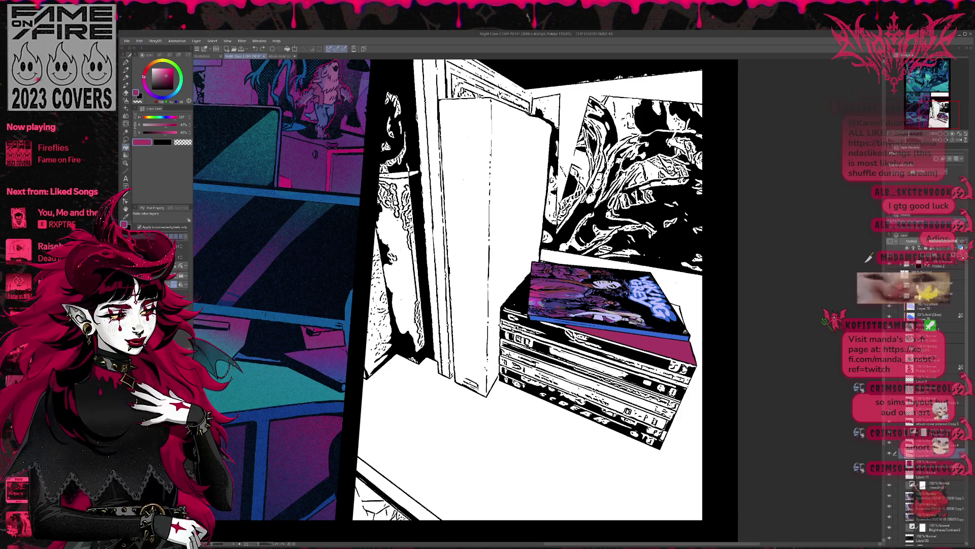
left_click(677, 305)
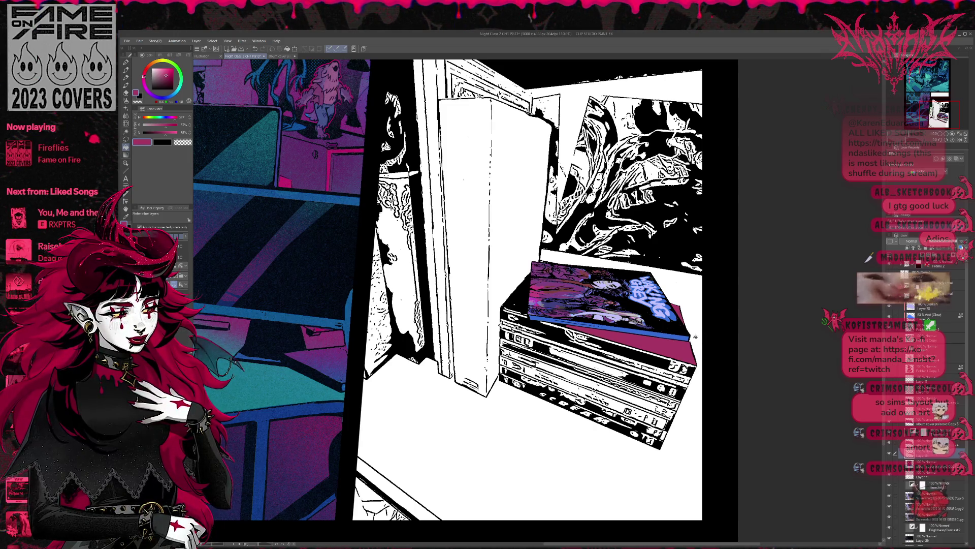
Step: Compare the page with and without the last fill, then create a new blank canvas
key("ctrl+z")
key("ctrl+y")
key("ctrl+z")
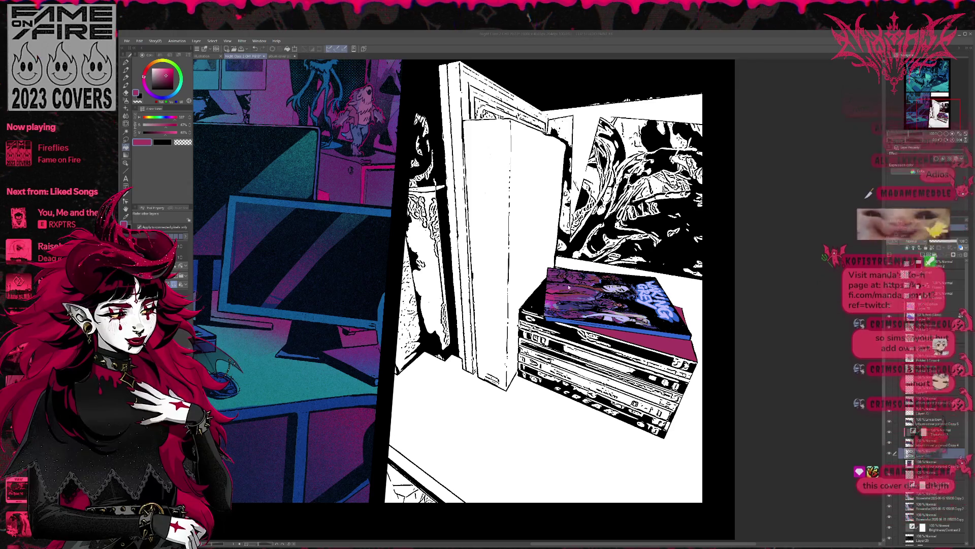
key("Return")
Step: Dock the new canvas in its own left pane beside the album cover and narrow it slightly
scroll(483, 270, "down", 1)
scroll(434, 235, "down", 1)
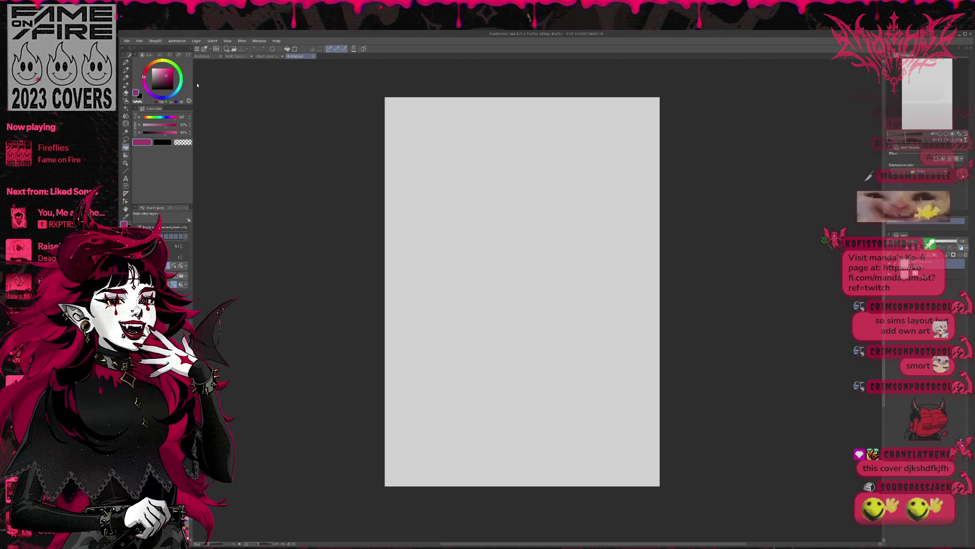
left_click_drag(293, 58, 375, 141)
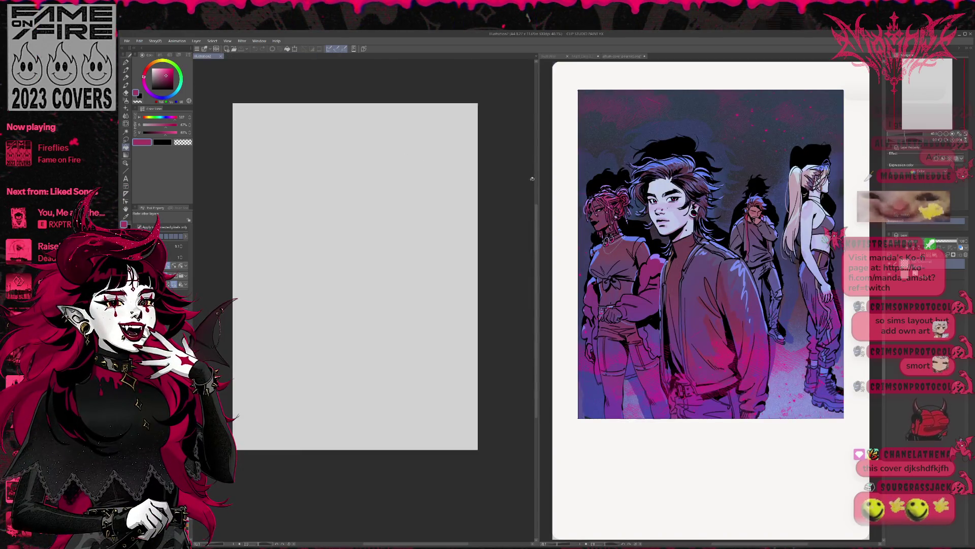
left_click_drag(537, 181, 532, 185)
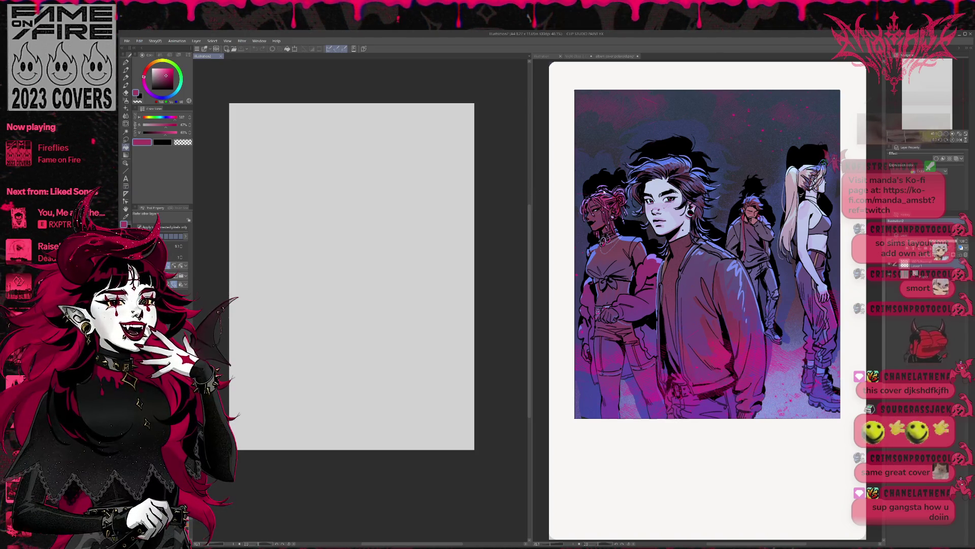
Step: Show the Night Class 2 comic page in the right pane and pan to the upper bedroom panel
left_click(581, 56)
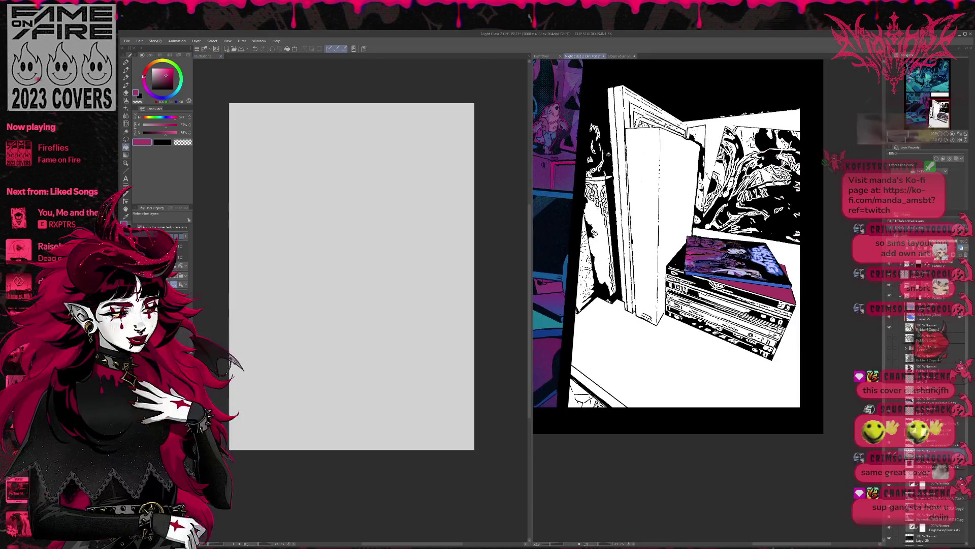
scroll(608, 153, "down", 2)
left_click_drag(626, 186, 733, 400)
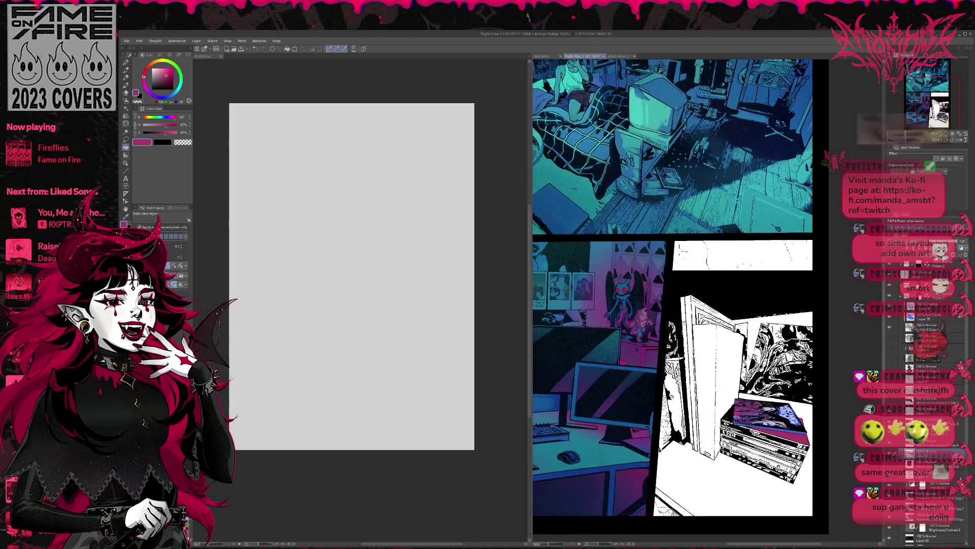
scroll(688, 298, "up", 5)
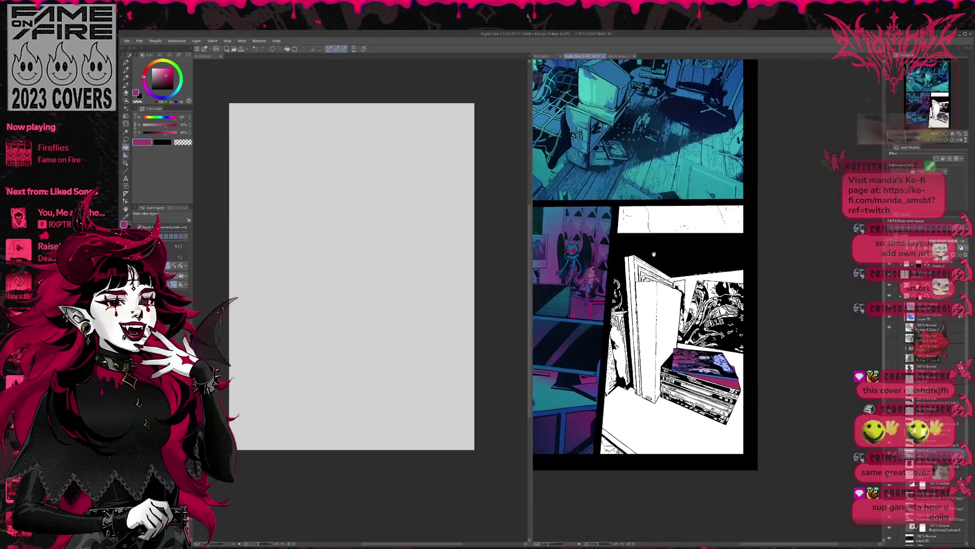
scroll(689, 299, "down", 3)
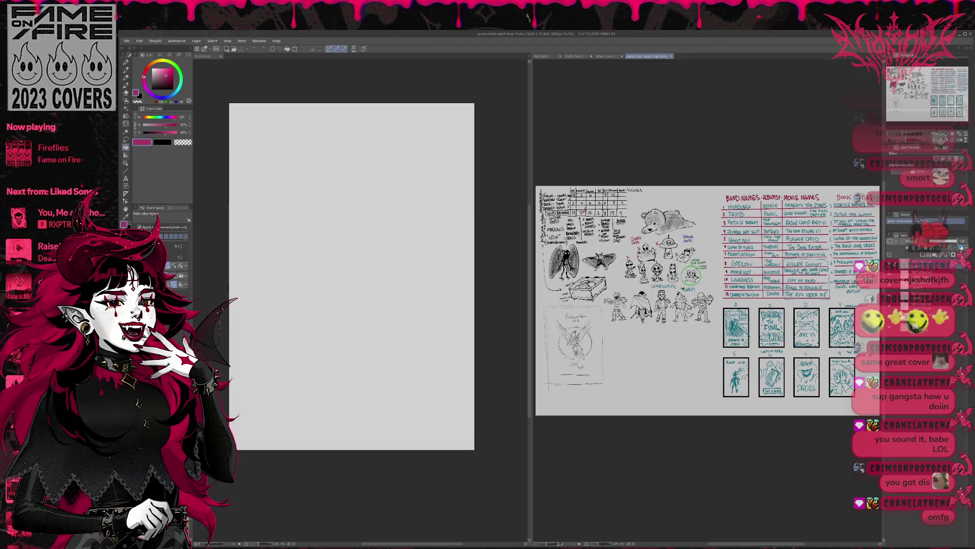
Step: Zoom the reference sheet in on the movie names and Book Titles lists
scroll(701, 356, "up", 1)
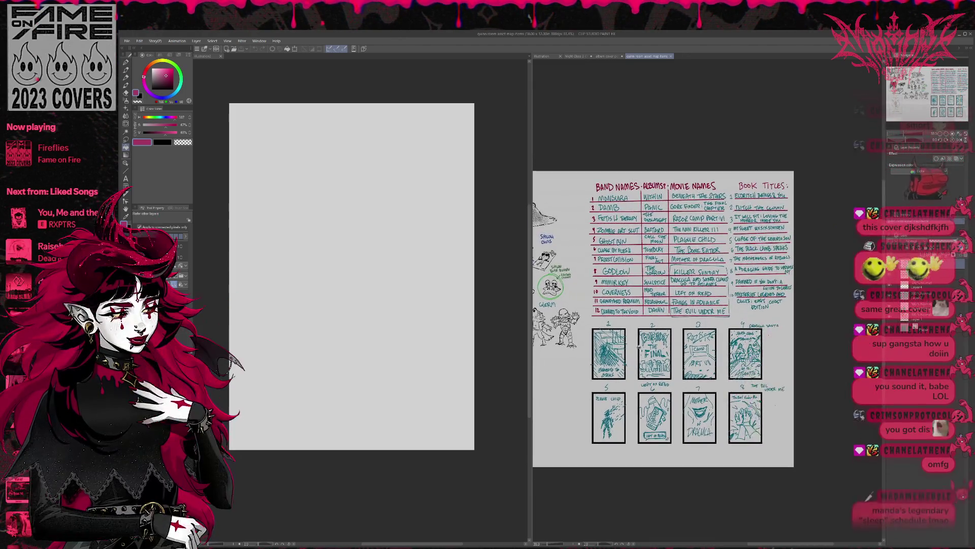
scroll(671, 345, "up", 1)
scroll(645, 335, "up", 2)
scroll(644, 335, "up", 1)
scroll(650, 333, "up", 1)
scroll(658, 330, "up", 1)
scroll(664, 328, "up", 1)
left_click_drag(664, 328, 572, 414)
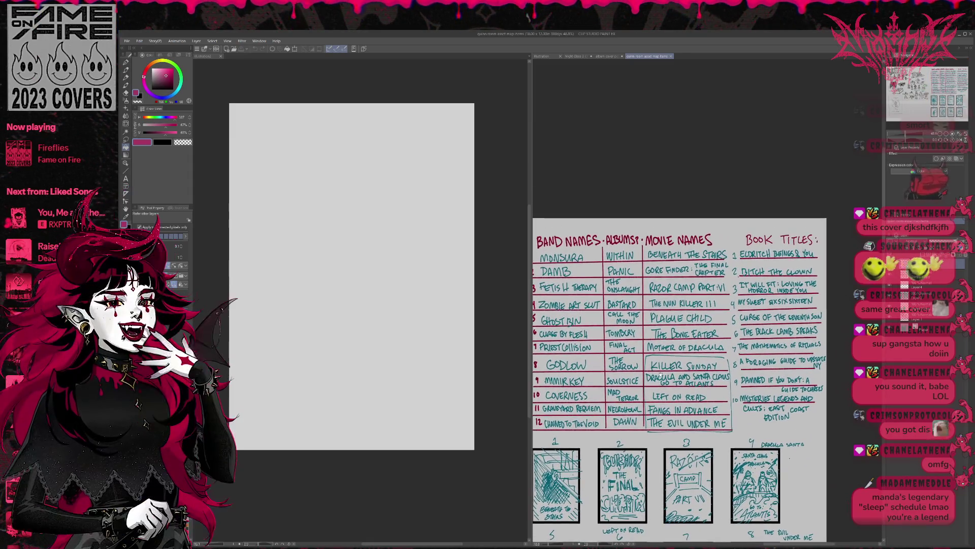
scroll(662, 258, "up", 1)
scroll(662, 258, "up", 1)
scroll(662, 257, "up", 1)
scroll(662, 258, "up", 1)
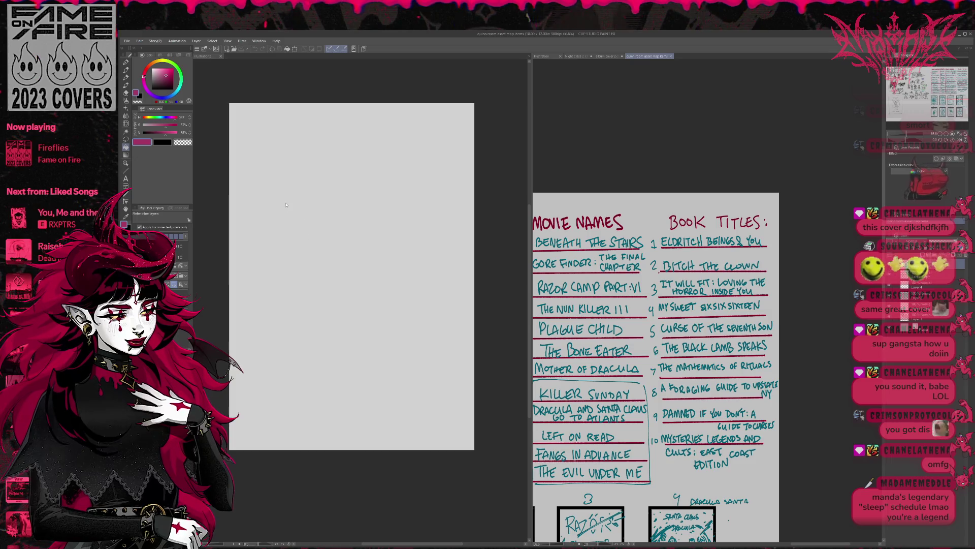
Step: Keep the book titles sheet on the right and make the blank canvas active with the Text tool
left_click(573, 57)
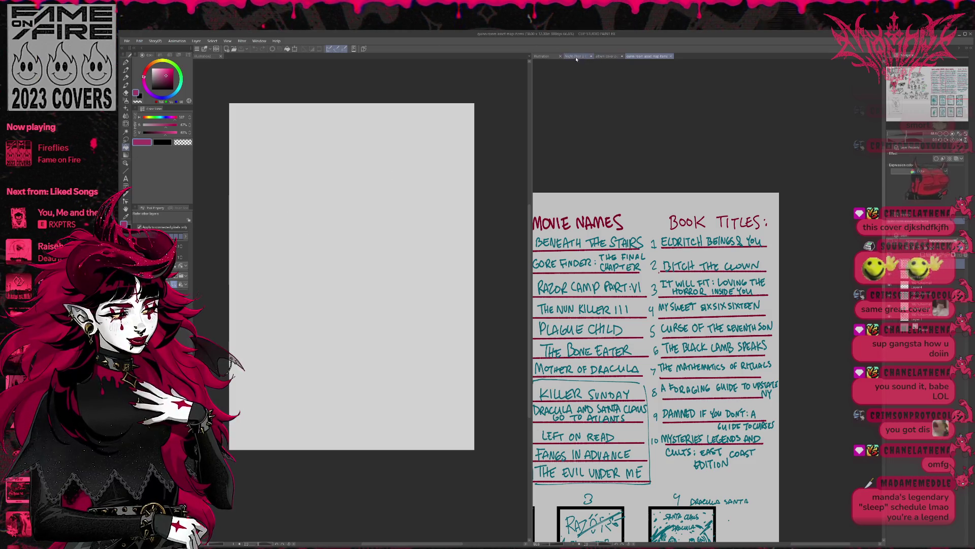
left_click(647, 57)
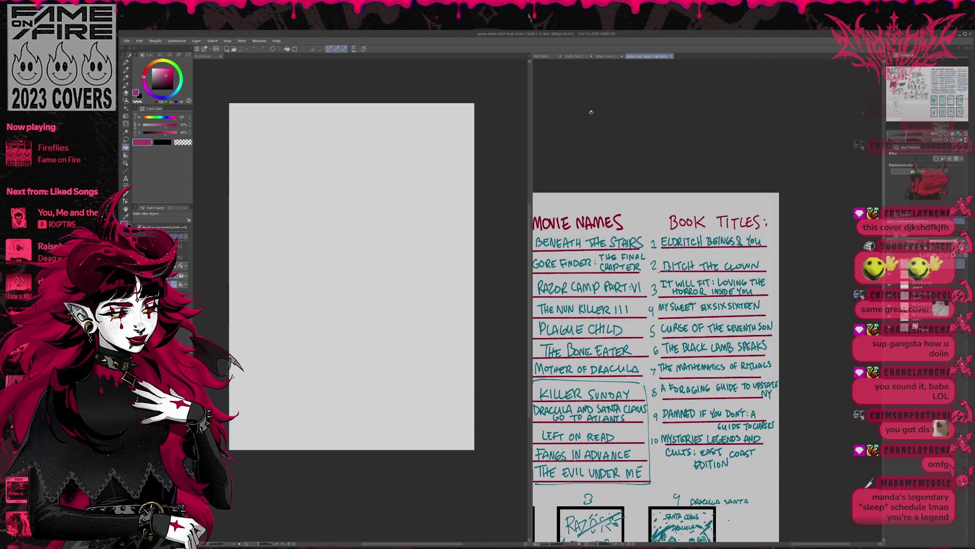
left_click(356, 189)
key("t")
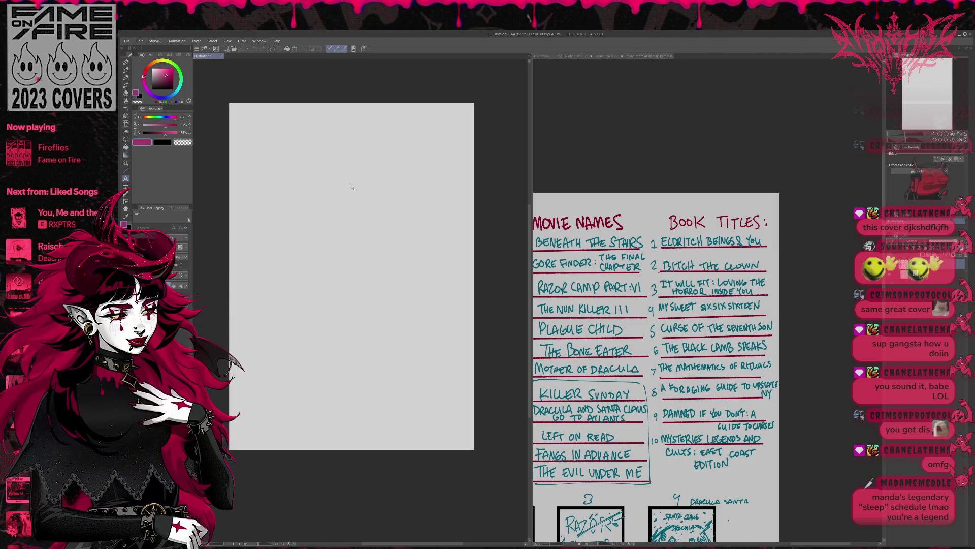
Step: Draw black outer and inner rectangle outlines across the page to form the double border
left_click(125, 185)
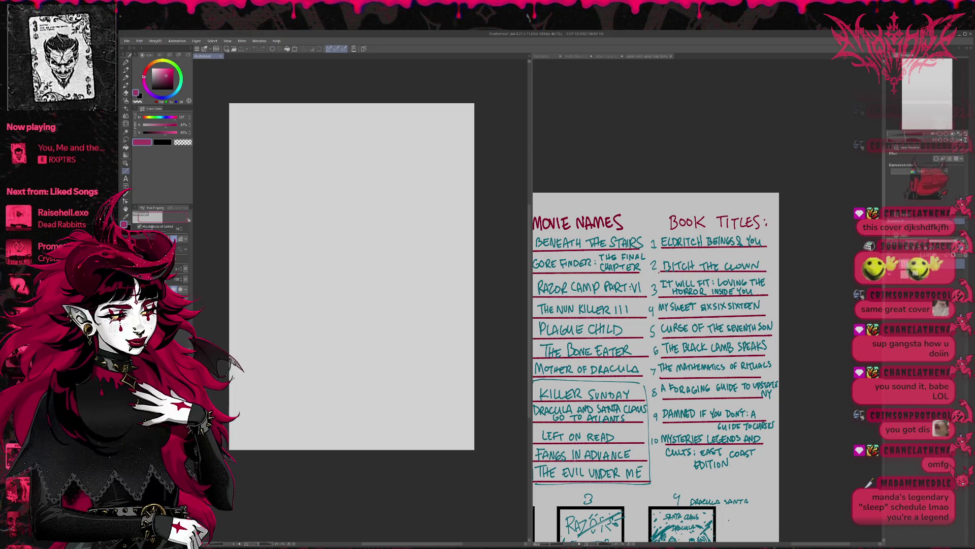
key("x")
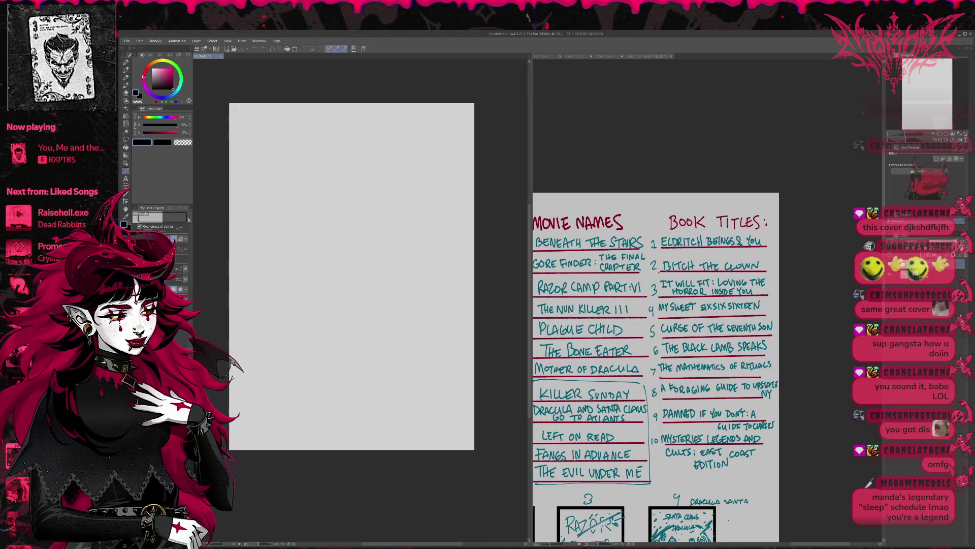
left_click_drag(235, 109, 439, 449)
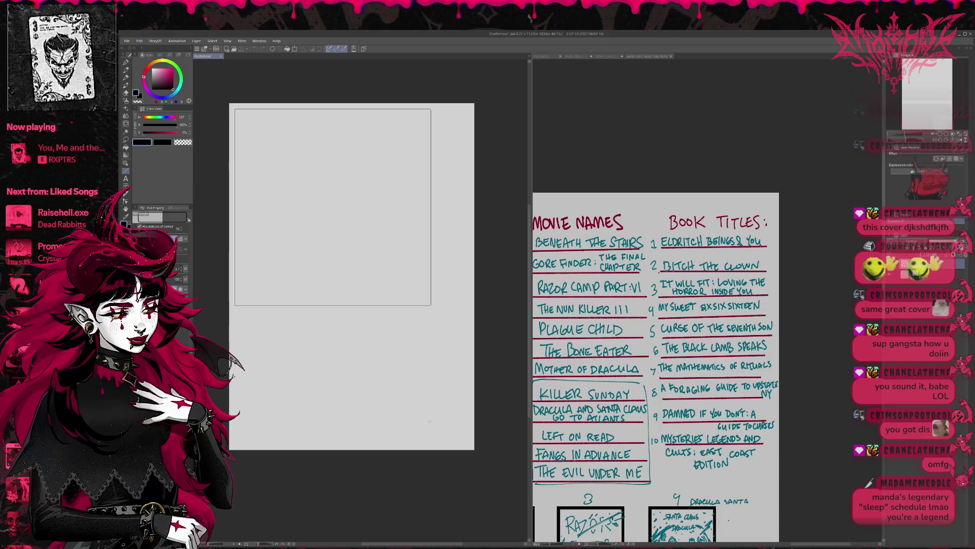
left_click_drag(439, 449, 468, 442)
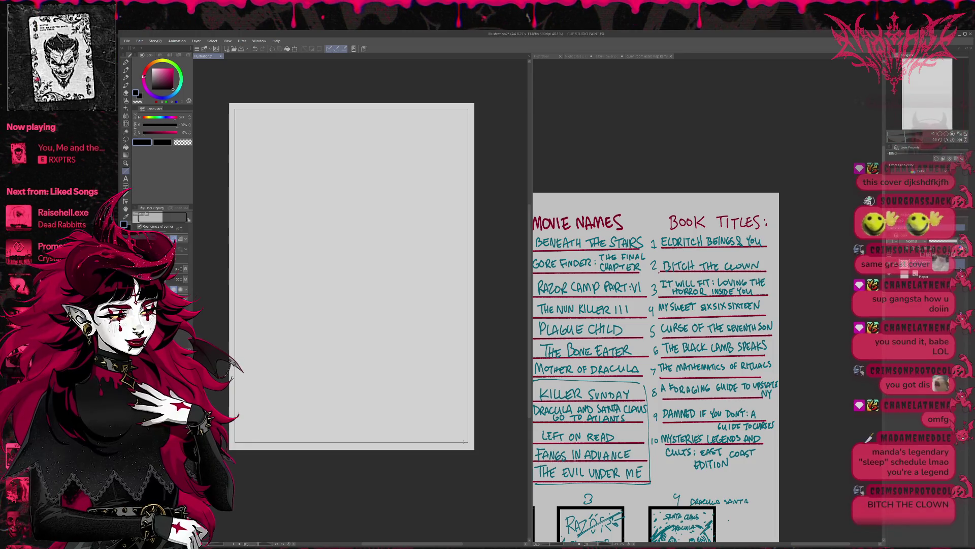
key("ctrl+z")
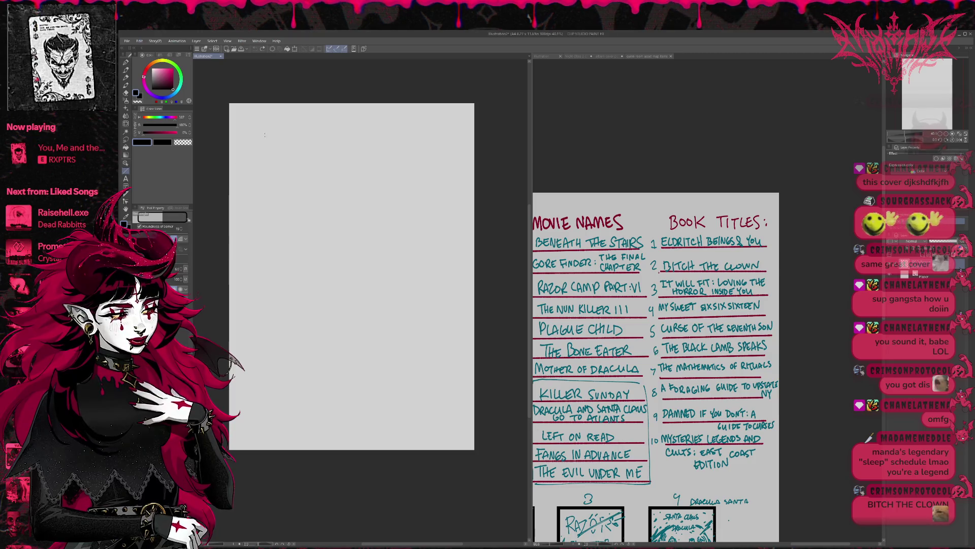
left_click_drag(233, 107, 466, 436)
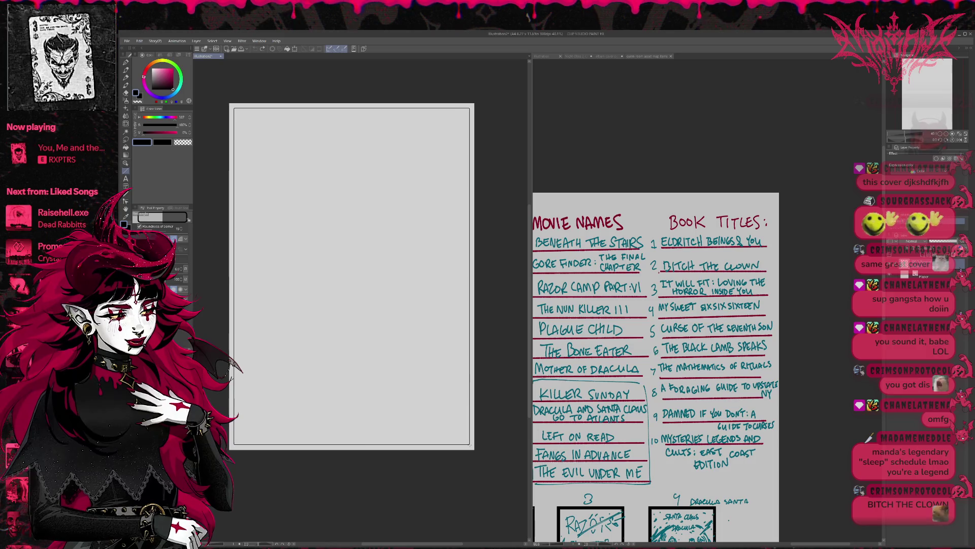
left_click_drag(466, 436, 469, 445)
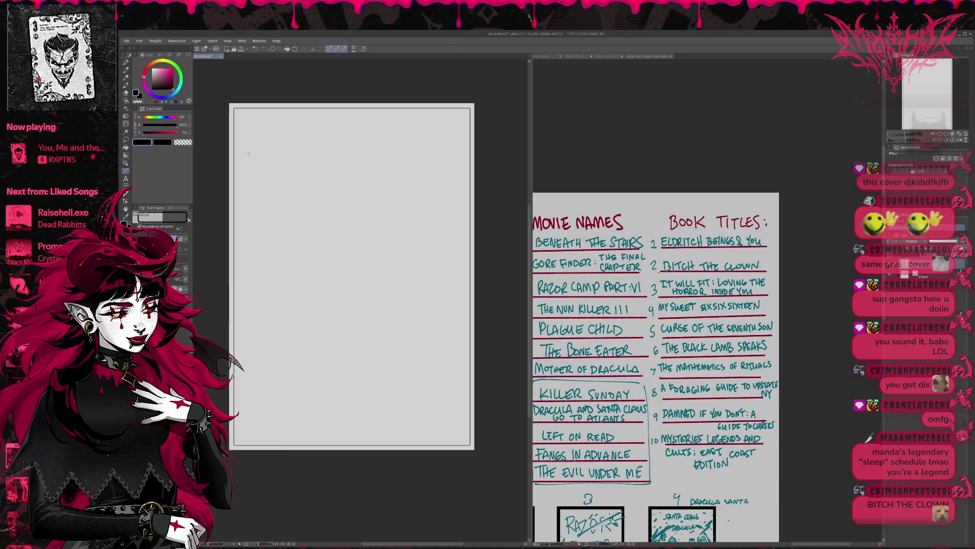
mouse_move(237, 112)
left_mouse_down()
mouse_move(480, 449)
mouse_move(468, 444)
left_mouse_up()
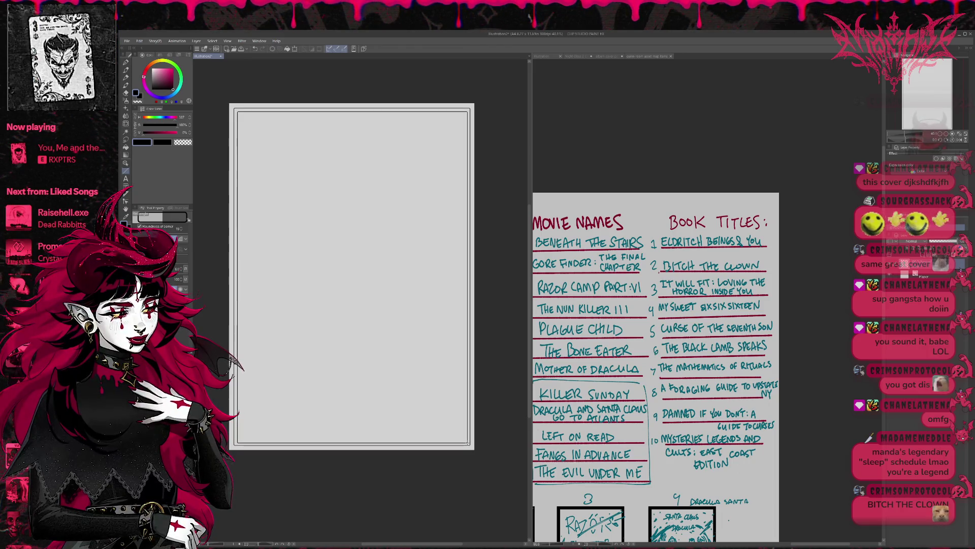
left_click_drag(469, 444, 467, 442)
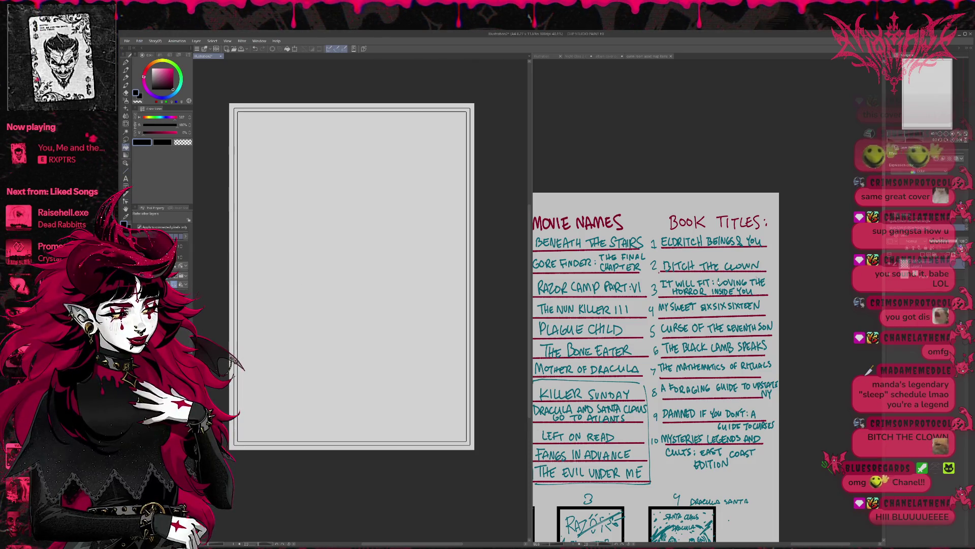
Step: Toggle the thick border layer's visibility to compare it with the double outline
left_click(929, 274)
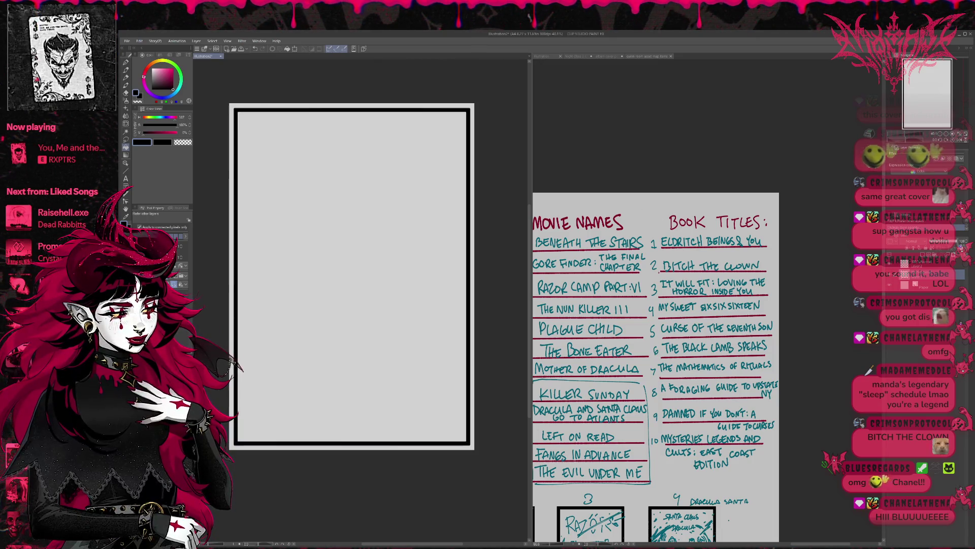
left_click(931, 283)
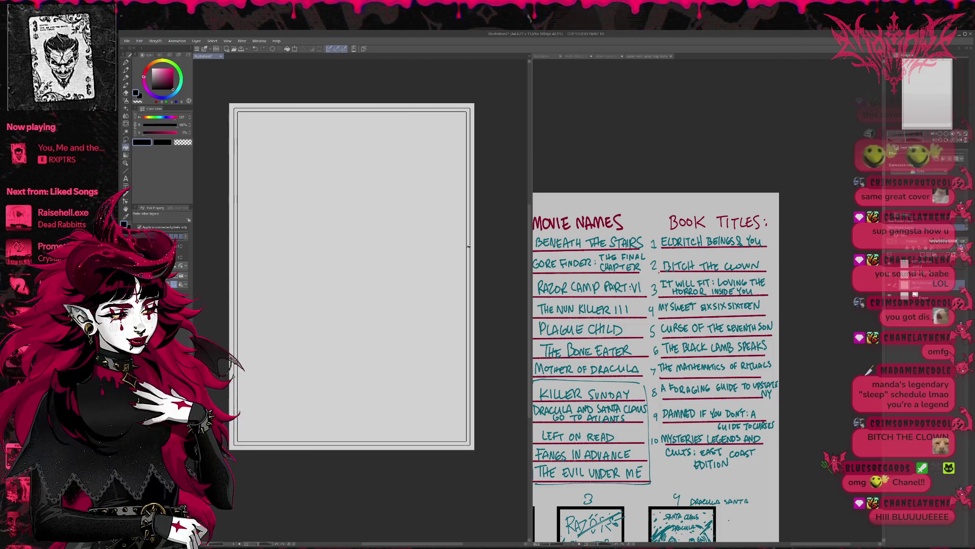
left_click(930, 283)
left_click(931, 283)
left_click(931, 283)
left_click(930, 284)
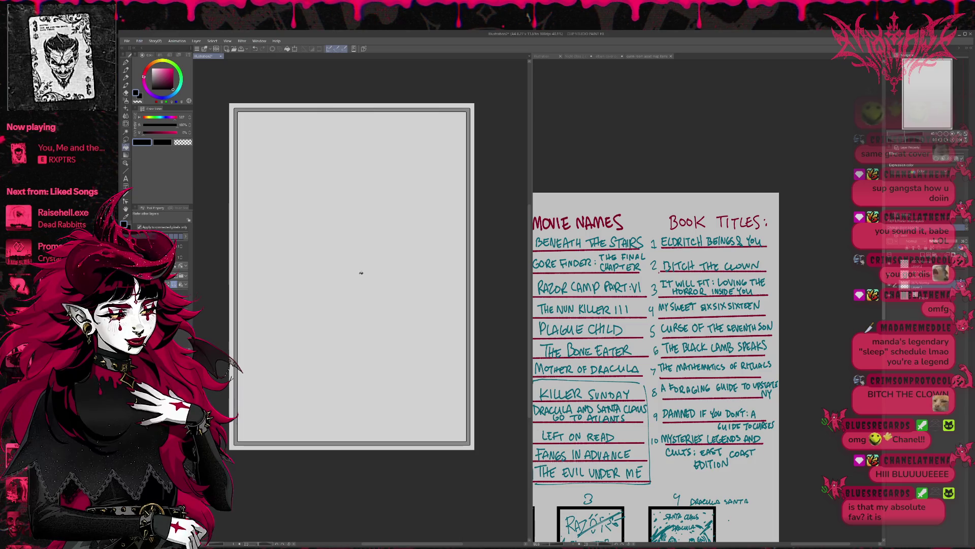
Step: Type the title THE MATHEMATICS OF RITUALS in a text box near the page centre
key("t")
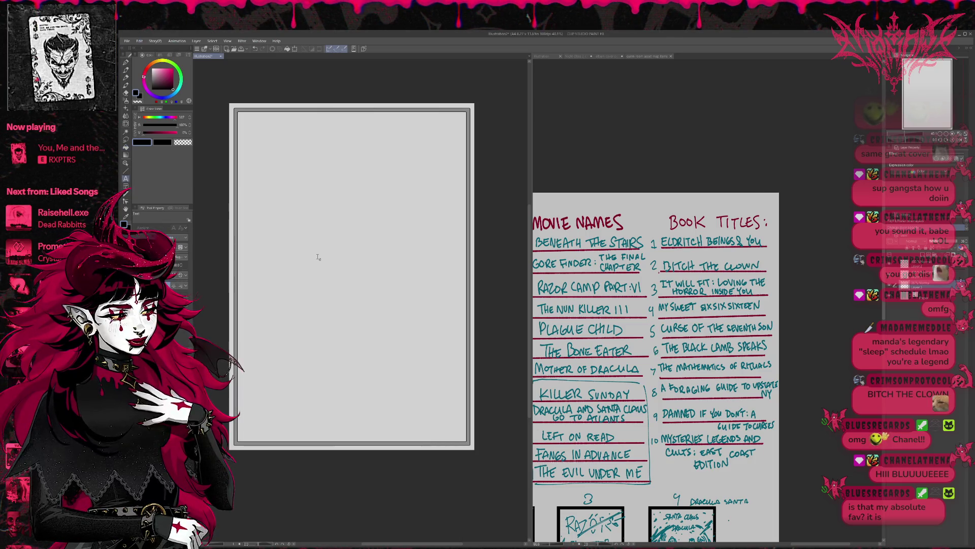
left_click(317, 265)
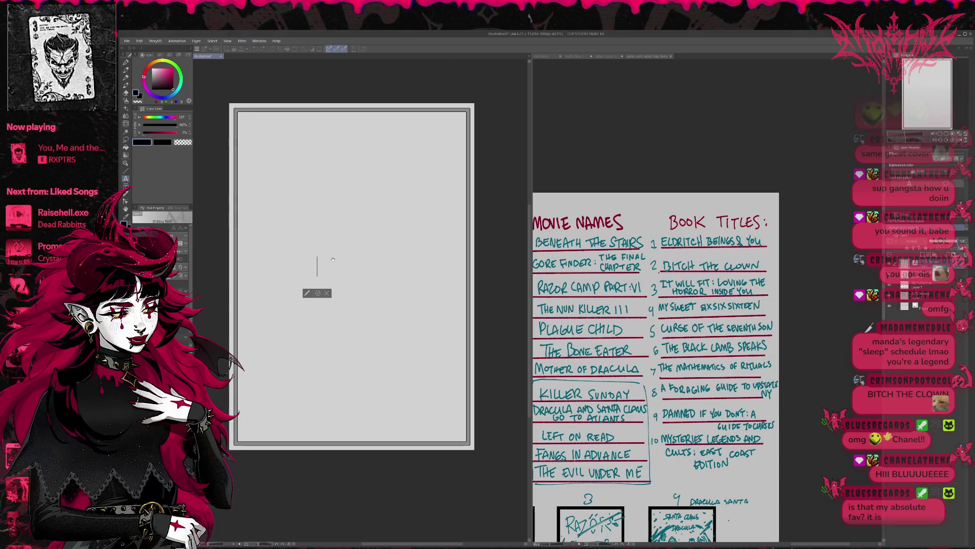
type("THE")
key("Return")
type("J")
key("BackSpace")
key("BackSpace")
key("Return")
type("THE MATHEMATICS OF RITUALS")
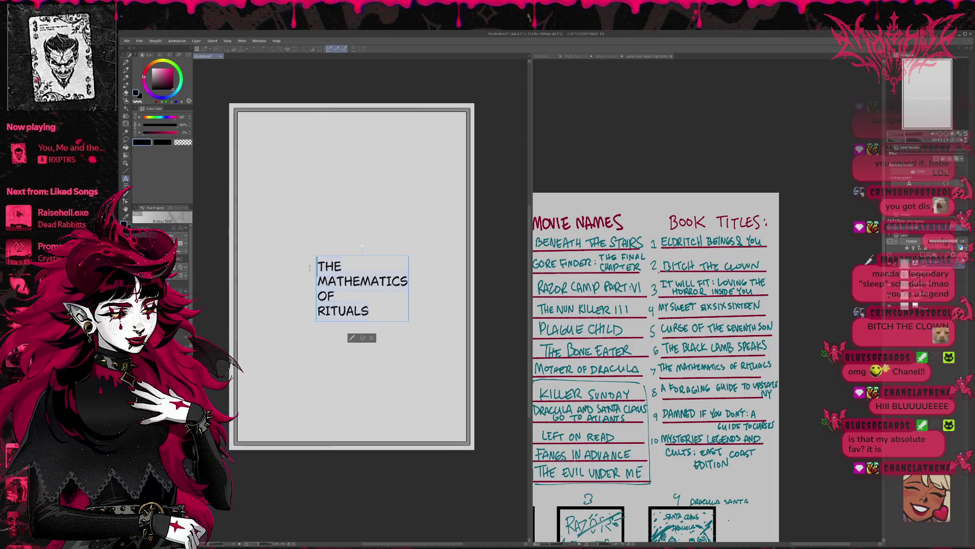
Step: Centre-align the title lines, enlarge the text, and make RITUALS larger
key("ctrl+a")
key("ctrl+e")
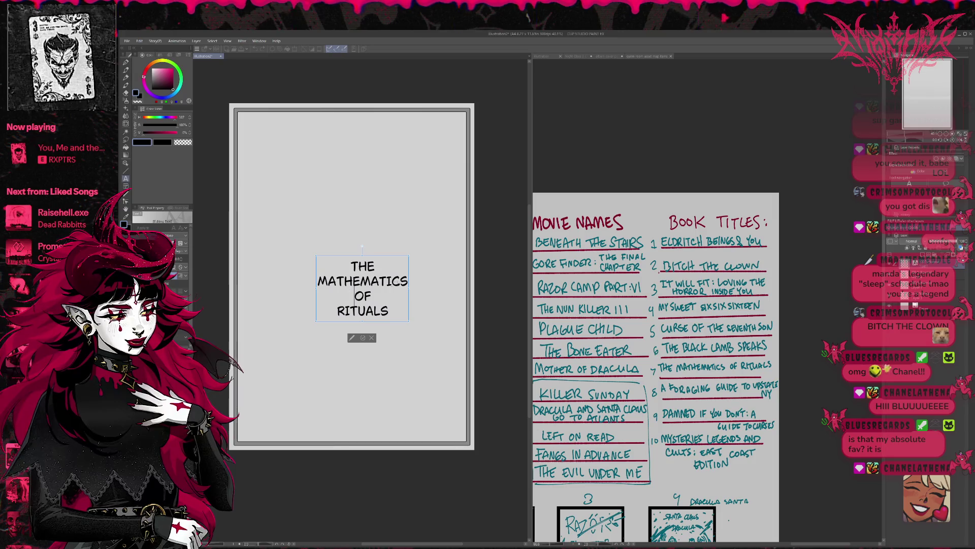
mouse_move(187, 280)
left_mouse_down()
mouse_move(179, 260)
mouse_move(368, 323)
left_mouse_up()
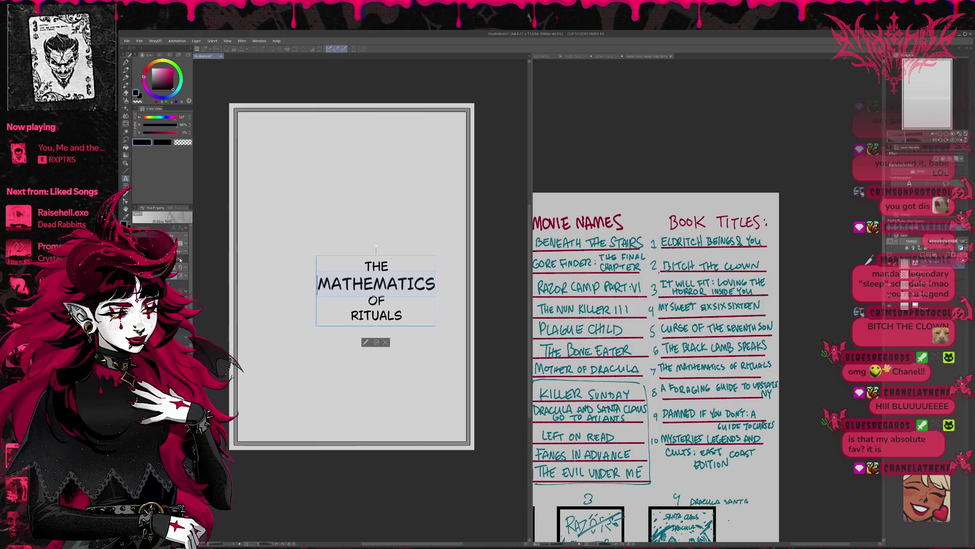
left_click(367, 323)
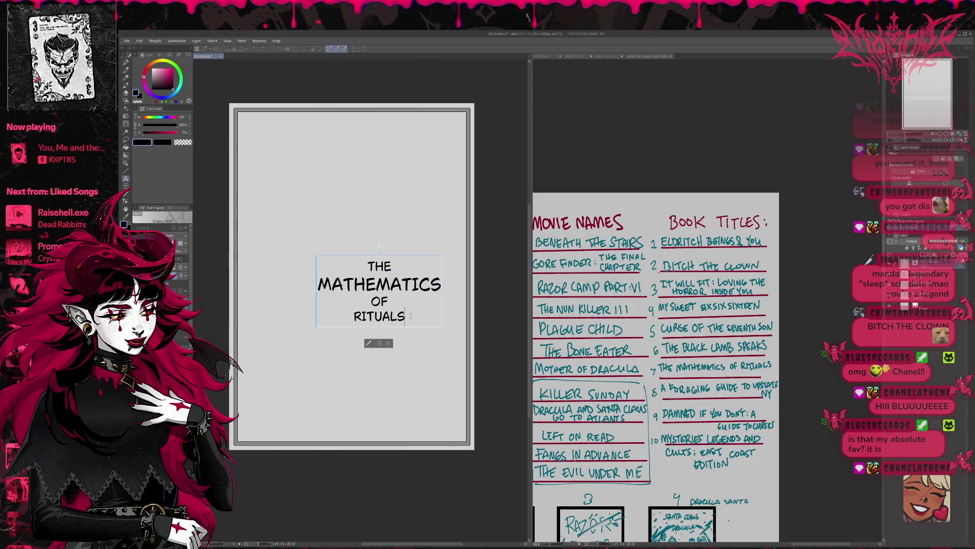
left_click(343, 284)
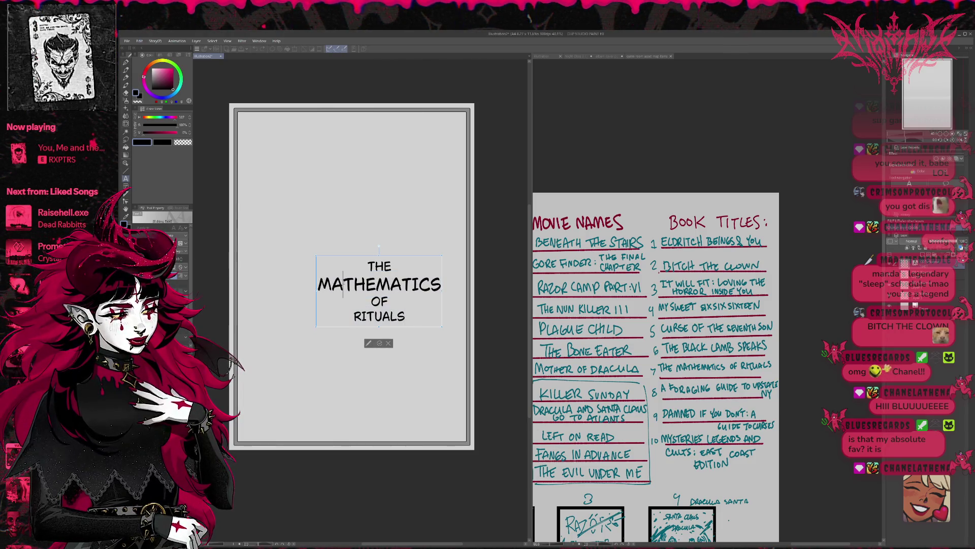
left_click(375, 316)
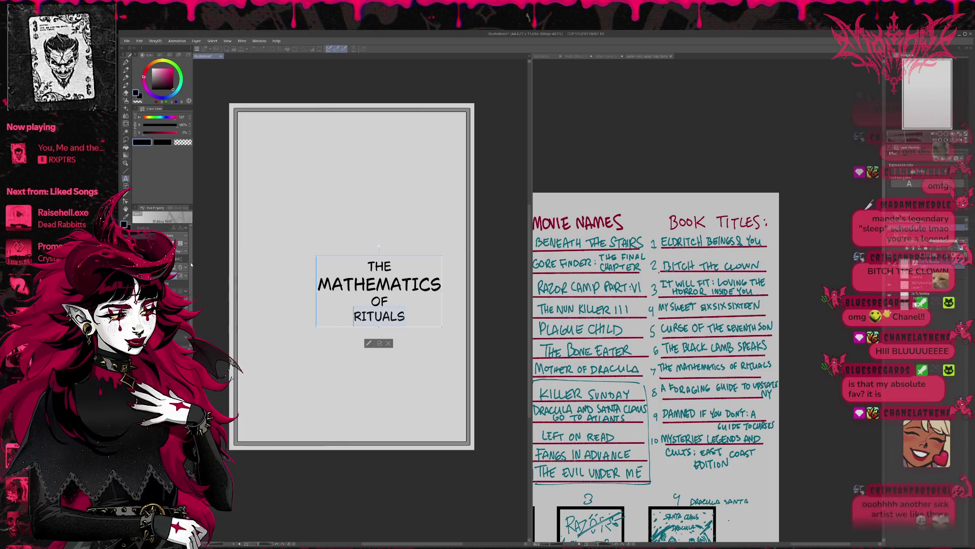
left_click(191, 265)
key("ctrl+a")
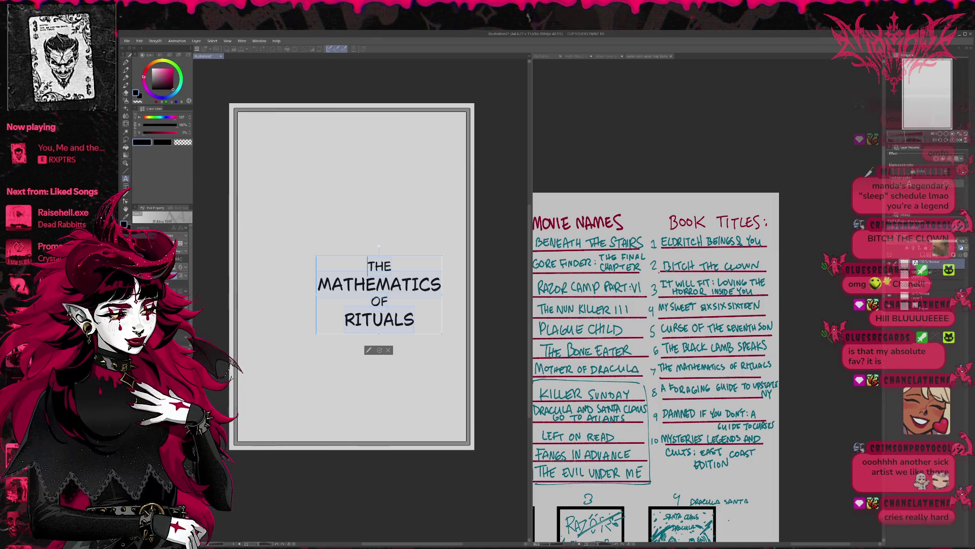
Step: Preview several hand-lettered and horror fonts on the title, then move it slightly higher
key("Down")
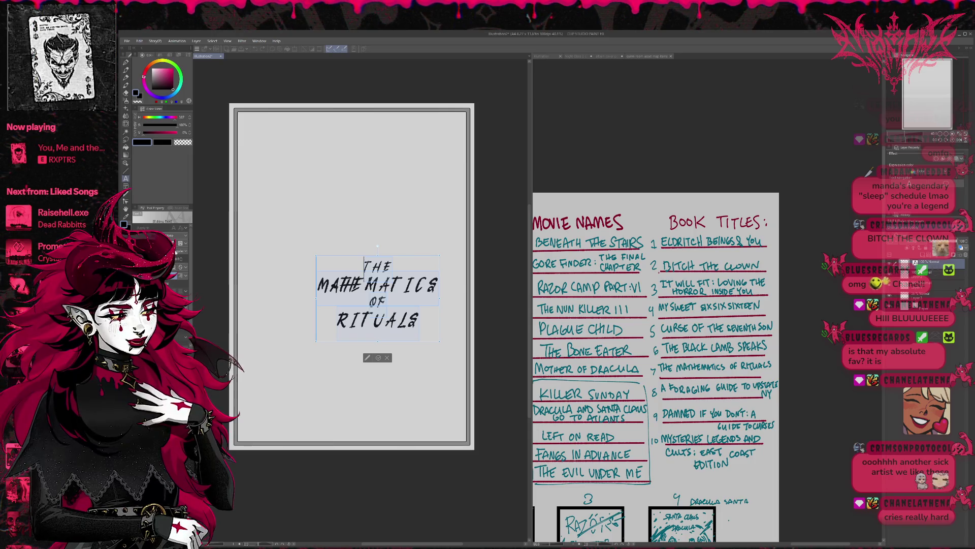
key("Down")
key("Down")
key("Down")
key("Down")
key("Down")
key("Down")
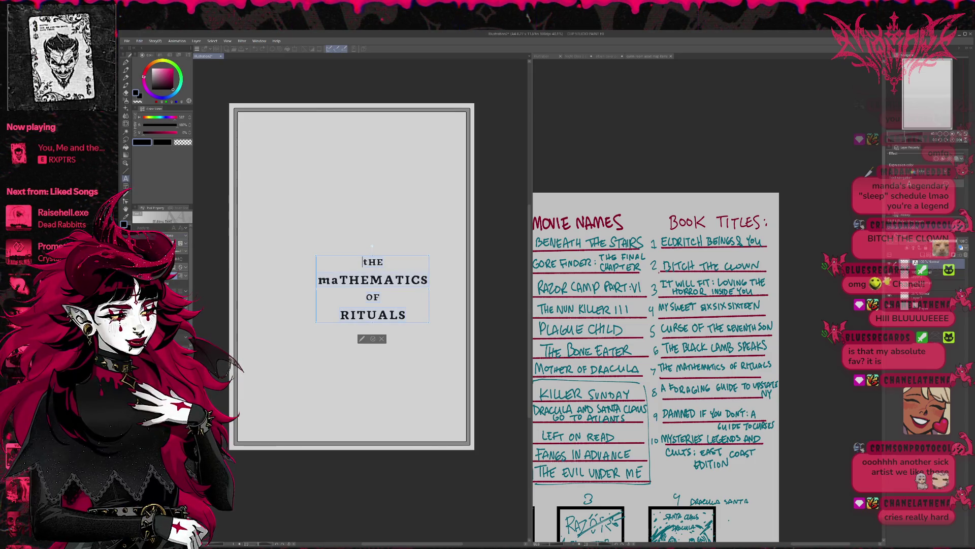
key("Down")
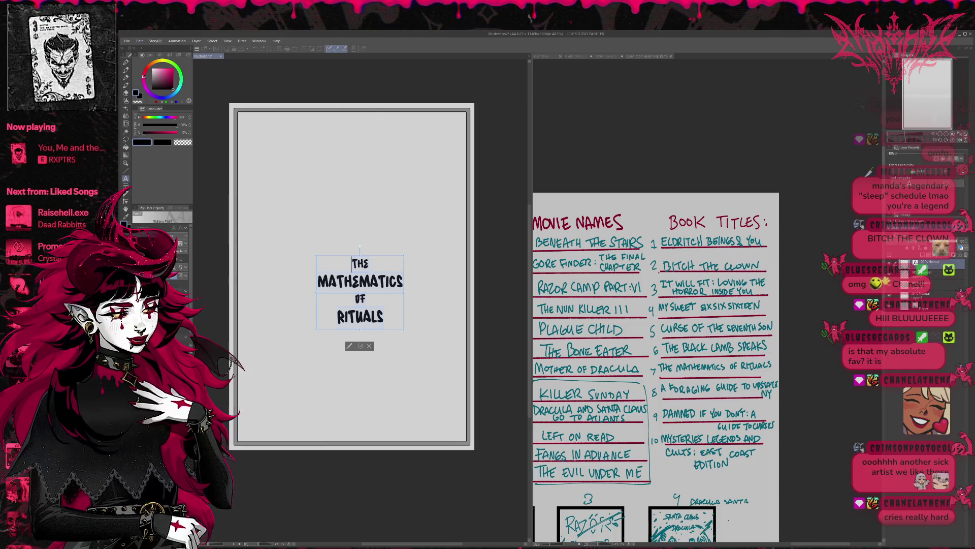
key("Down")
key("Down")
key("Down")
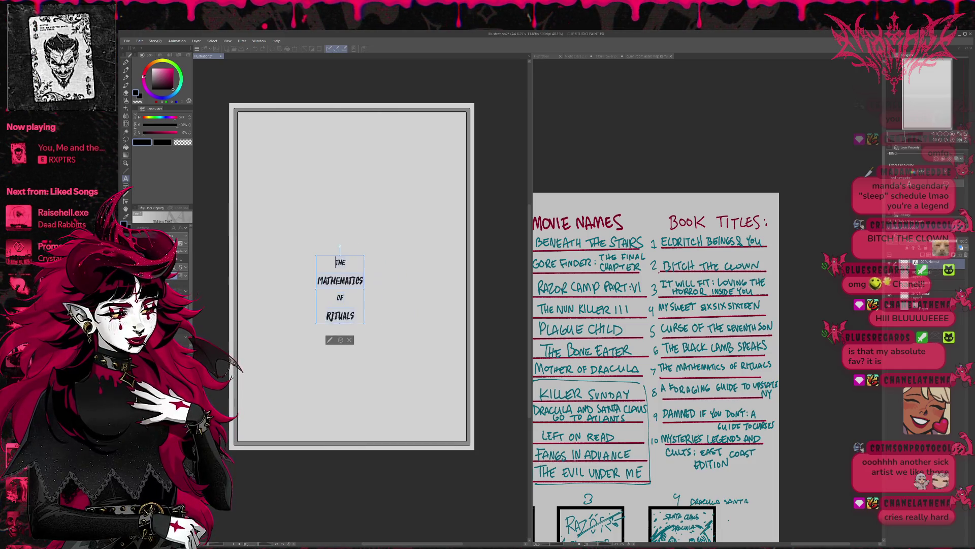
key("Down")
key("Down")
key("Down")
key("Down")
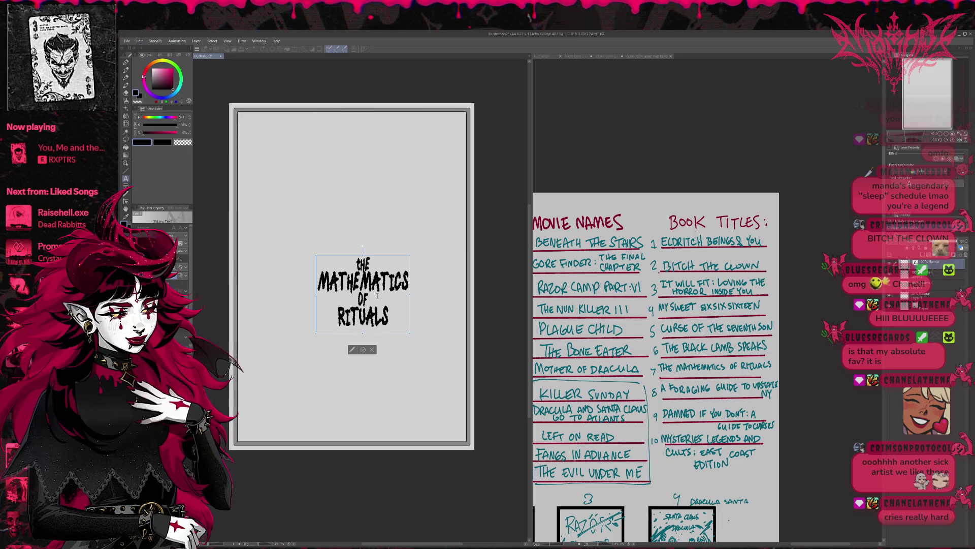
left_click(363, 350)
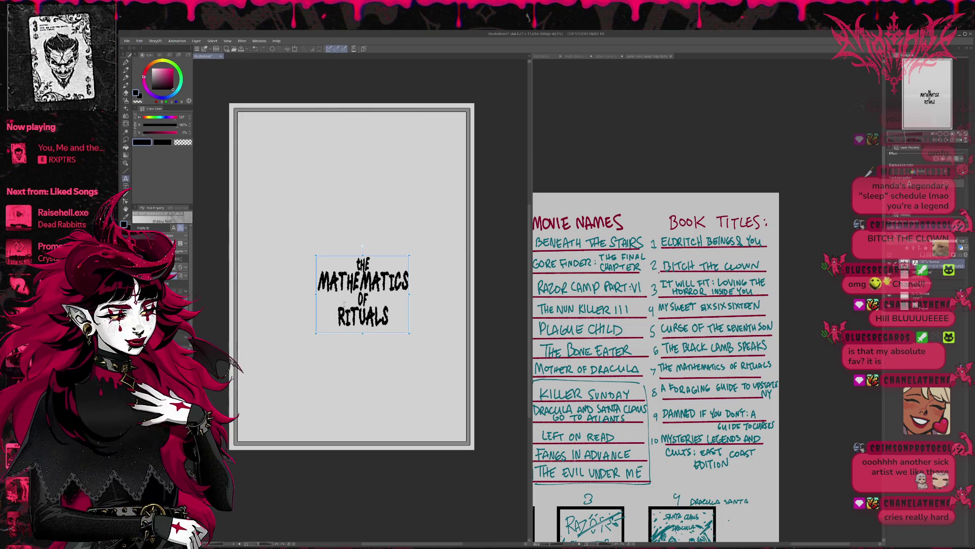
left_click_drag(352, 263, 346, 244)
Step: Reopen the title, pick a bold sans font from the list, and retype the H
double_click(345, 264)
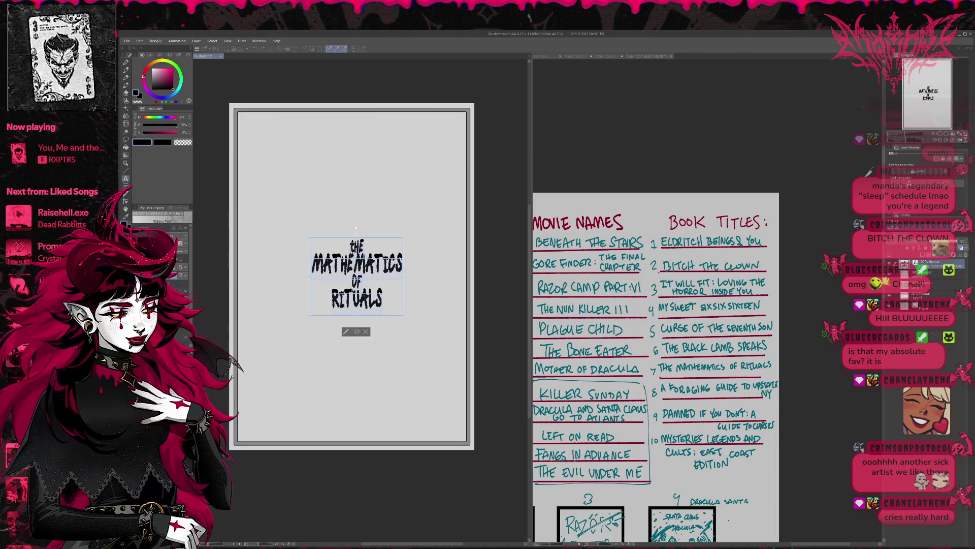
left_click(185, 254)
scroll(184, 254, "down", 1)
scroll(184, 254, "down", 1)
scroll(184, 253, "down", 1)
scroll(185, 254, "down", 1)
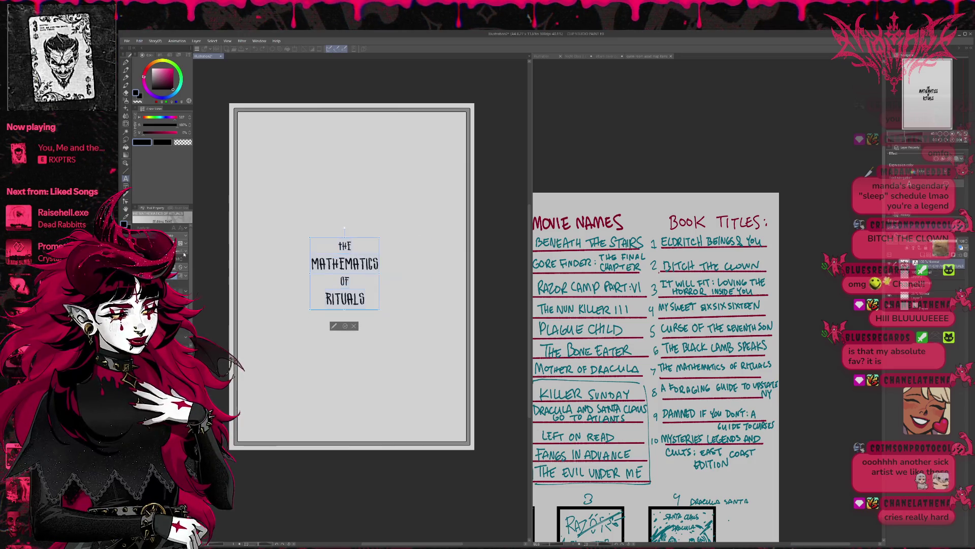
scroll(184, 254, "down", 1)
scroll(184, 254, "down", 1)
scroll(184, 254, "down", 1)
scroll(185, 254, "down", 1)
scroll(185, 254, "down", 1)
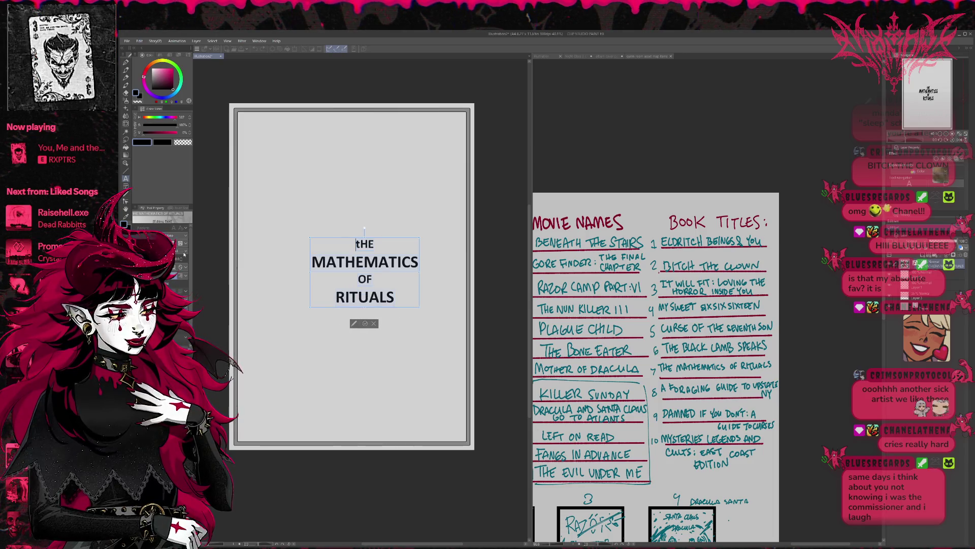
scroll(184, 254, "down", 1)
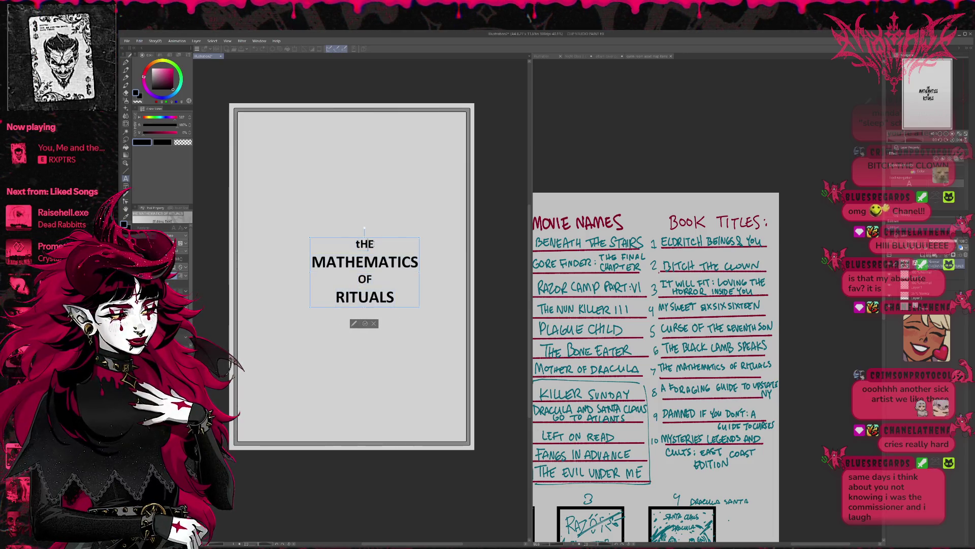
type("TH")
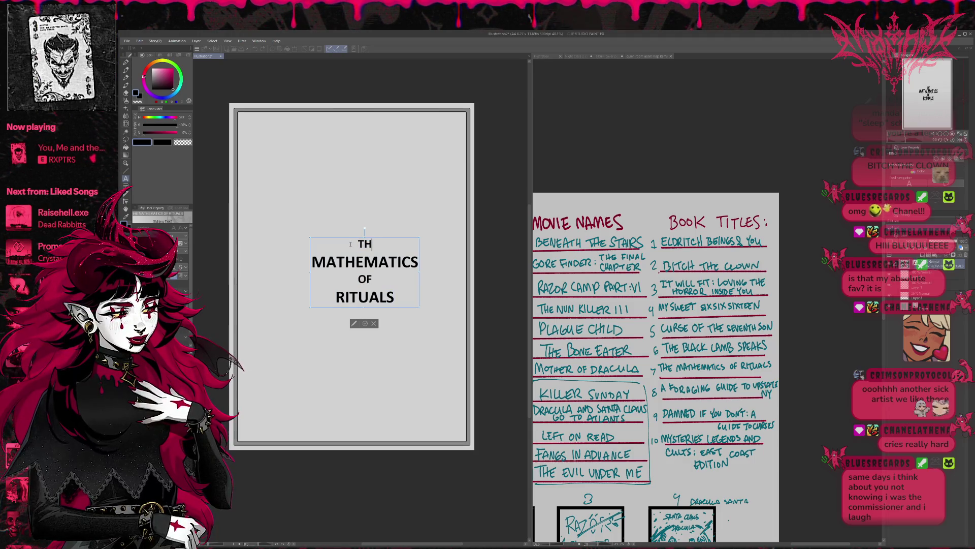
left_click(366, 324)
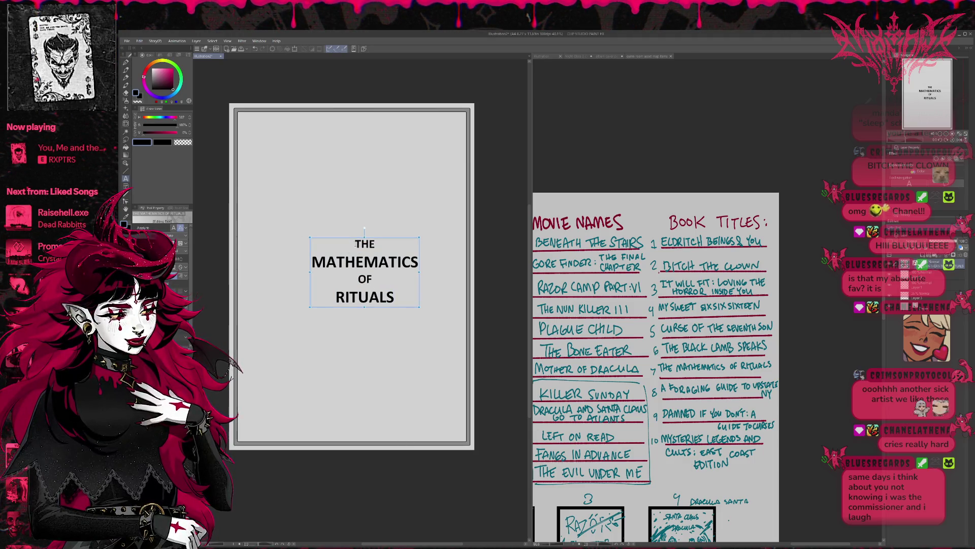
Step: Nudge the title up and left, then scroll through the Tool Property font list
left_click_drag(356, 244, 345, 235)
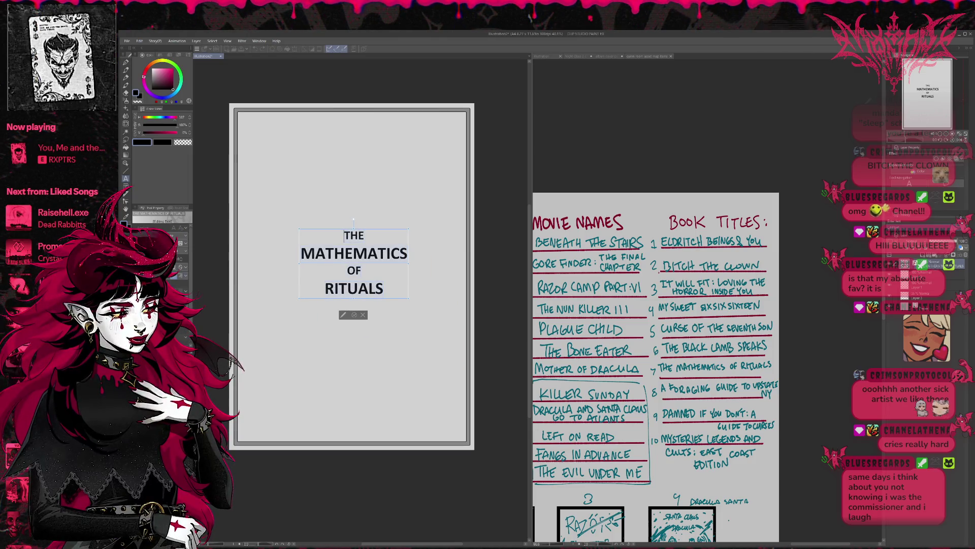
scroll(176, 251, "down", 3)
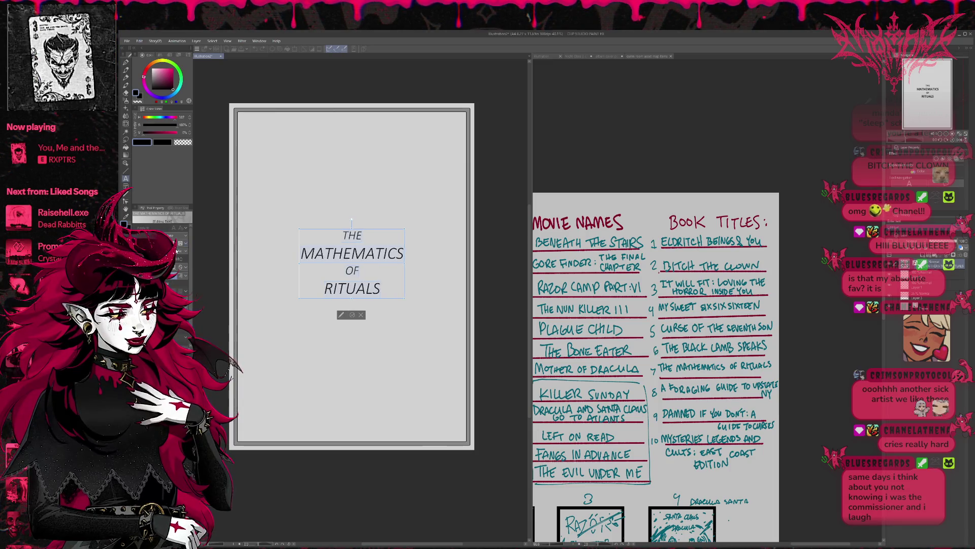
scroll(177, 250, "down", 1)
scroll(176, 251, "down", 2)
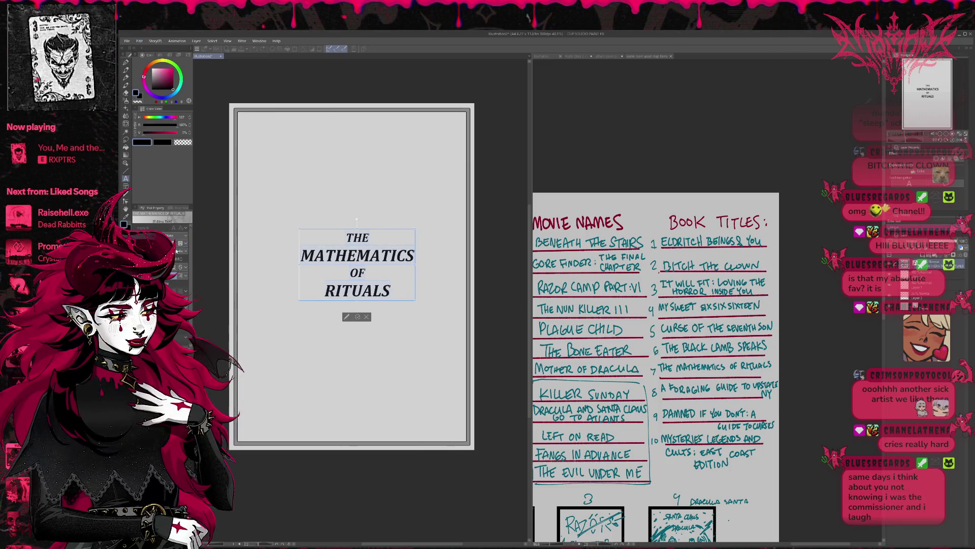
scroll(177, 251, "down", 1)
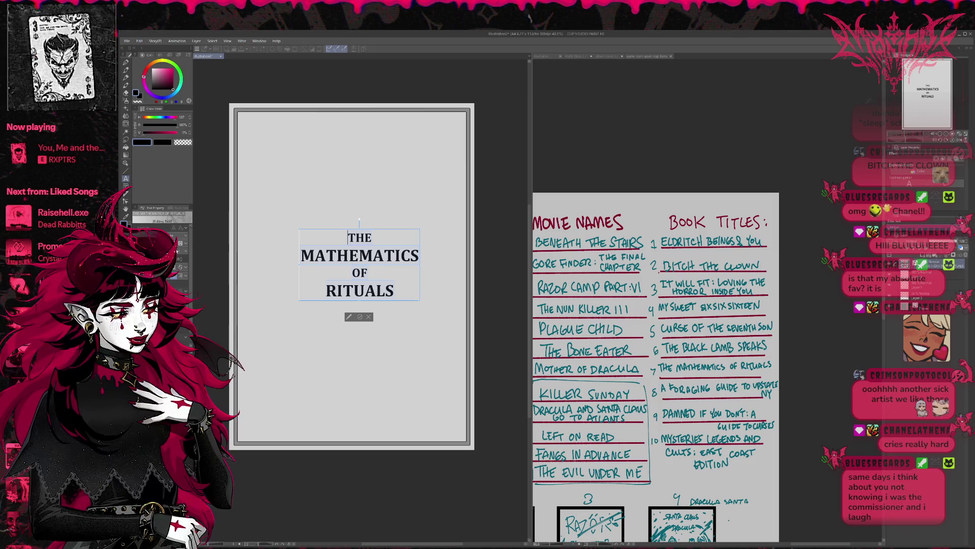
scroll(176, 250, "down", 1)
scroll(177, 250, "down", 1)
scroll(176, 250, "down", 1)
scroll(176, 250, "down", 1)
scroll(177, 250, "down", 1)
scroll(177, 251, "down", 1)
scroll(177, 250, "down", 2)
scroll(177, 251, "down", 1)
scroll(177, 251, "down", 1)
scroll(177, 250, "down", 1)
scroll(177, 250, "down", 1)
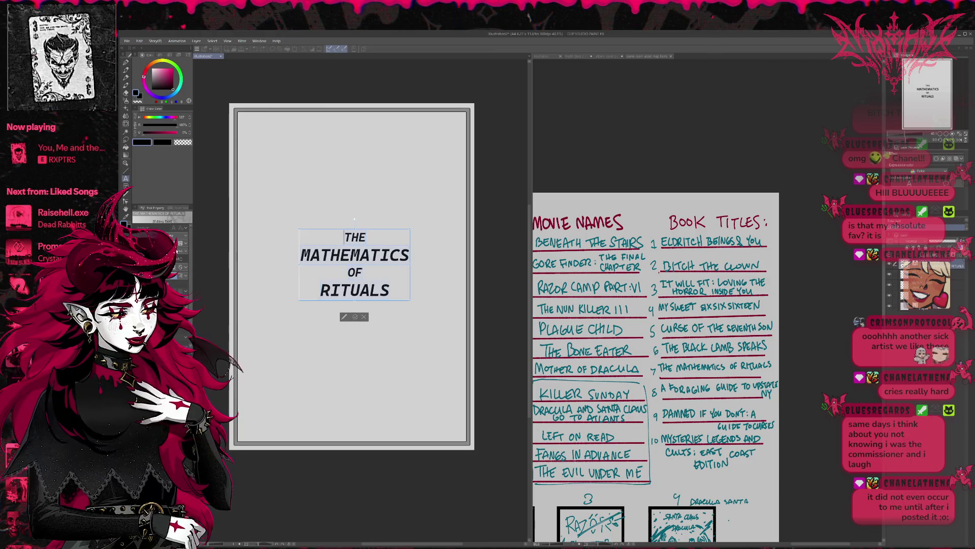
scroll(177, 251, "down", 1)
scroll(176, 250, "down", 1)
scroll(177, 250, "down", 2)
scroll(176, 250, "down", 2)
scroll(177, 250, "down", 1)
scroll(177, 251, "down", 2)
scroll(177, 250, "down", 2)
scroll(177, 251, "down", 1)
scroll(177, 250, "down", 1)
scroll(177, 251, "down", 1)
scroll(180, 251, "down", 1)
scroll(180, 251, "down", 2)
scroll(180, 251, "down", 1)
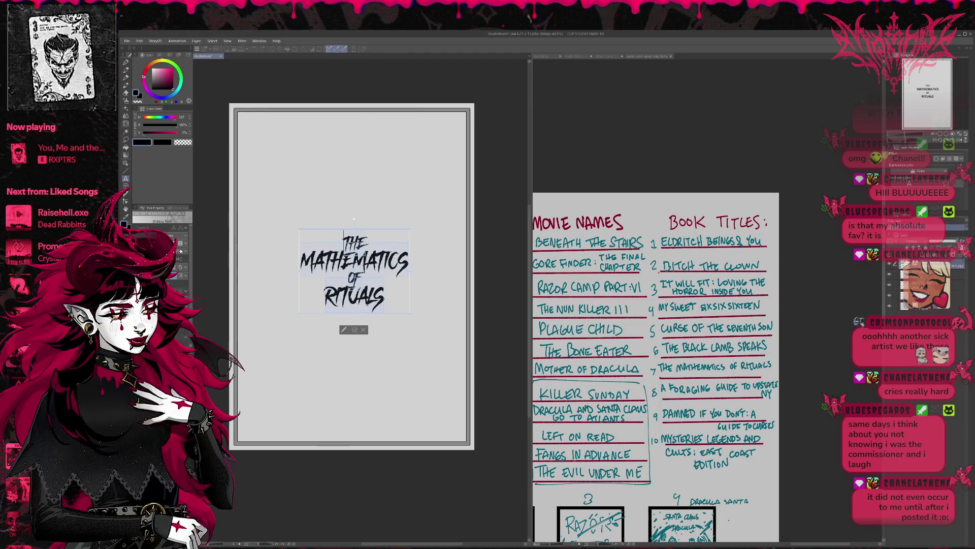
Step: Cycle the title through bold sans, comic, italic, serif and brush fonts
key("Down")
key("Down")
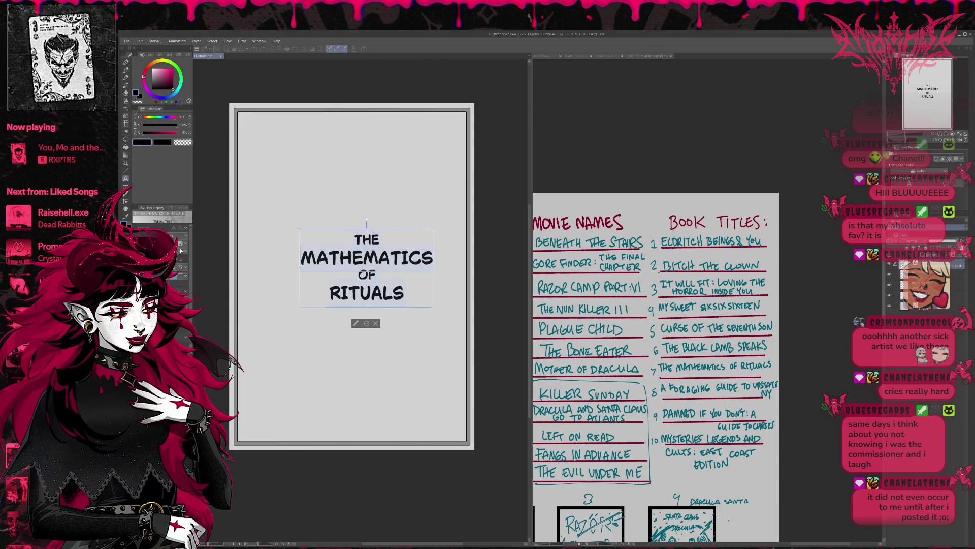
key("Down")
key("Down")
key("Down")
key("Down")
key("Down")
key("Down")
key("Down")
key("Down")
key("Down")
key("Down")
key("Down")
key("Down")
key("Down")
key("Down")
key("Down")
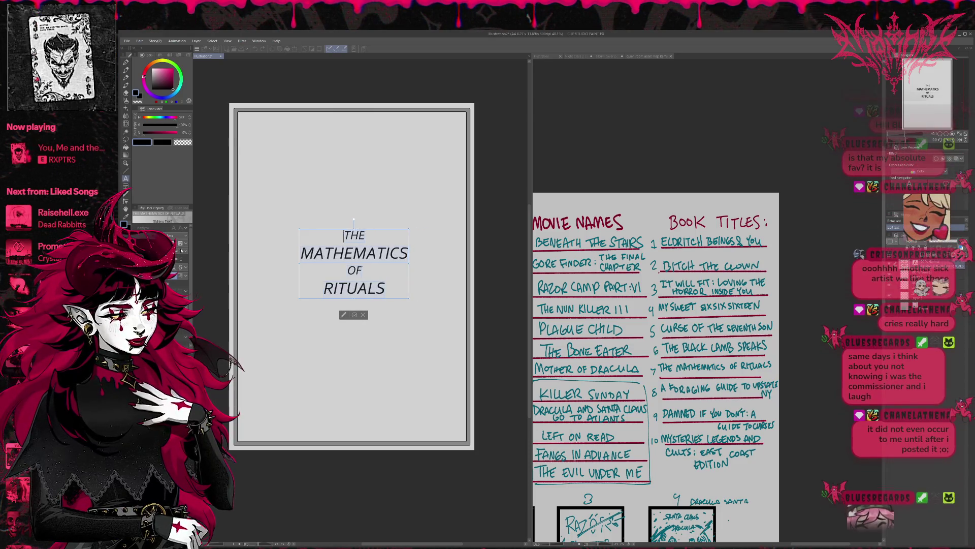
key("Down")
key("Down")
key("Down")
key("Down")
key("Down")
key("Down")
key("Down")
key("Down")
key("Down")
key("Down")
key("Down")
key("Down")
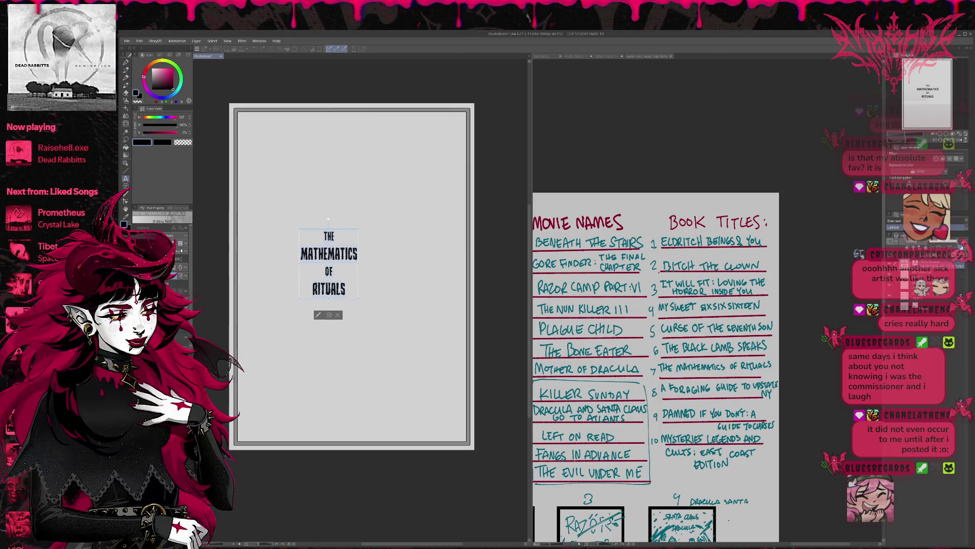
key("Down")
key("Down")
key("Down")
key("Down")
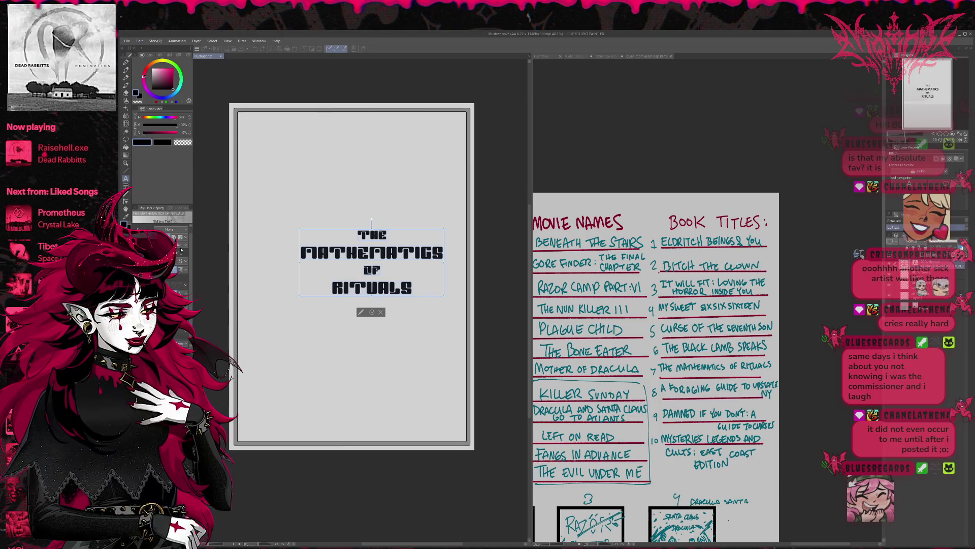
key("Down")
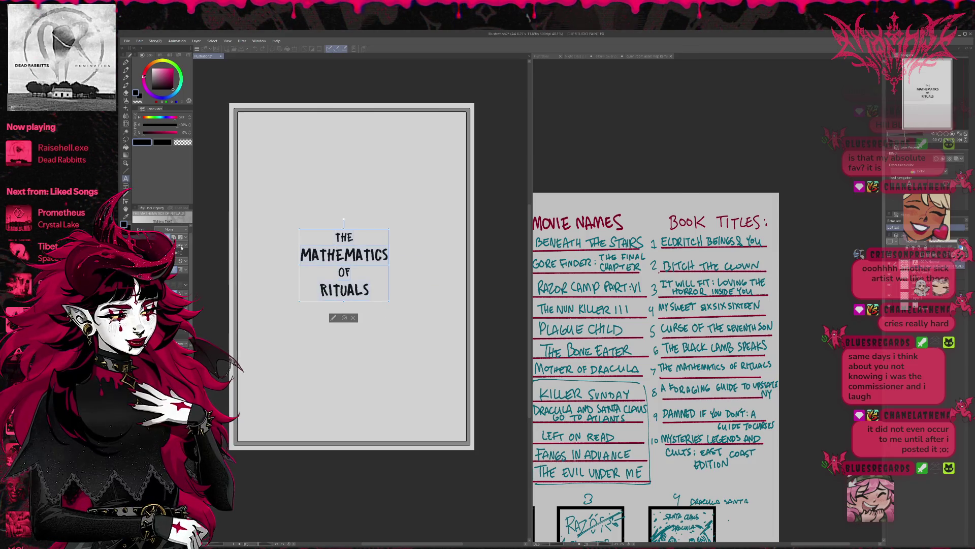
key("Down")
key("Down")
key("Down")
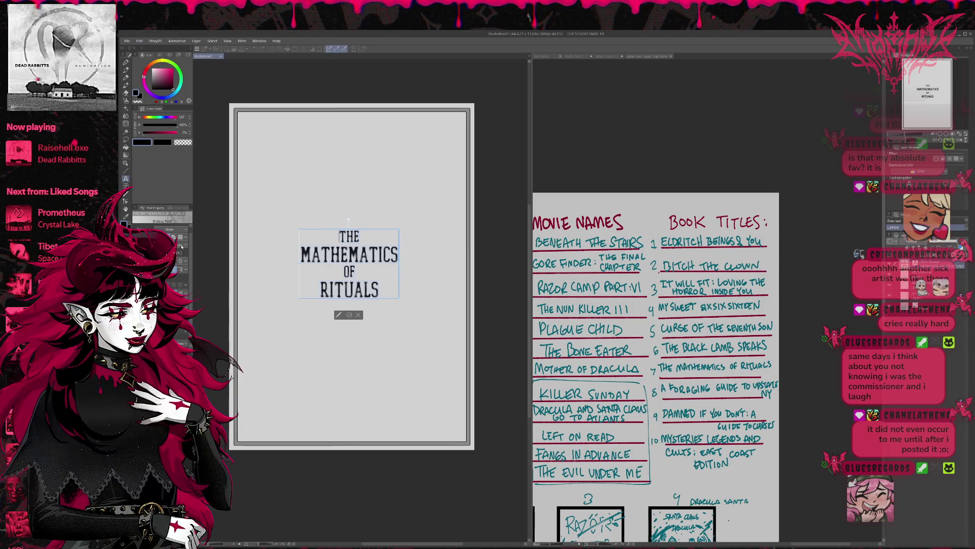
key("Down")
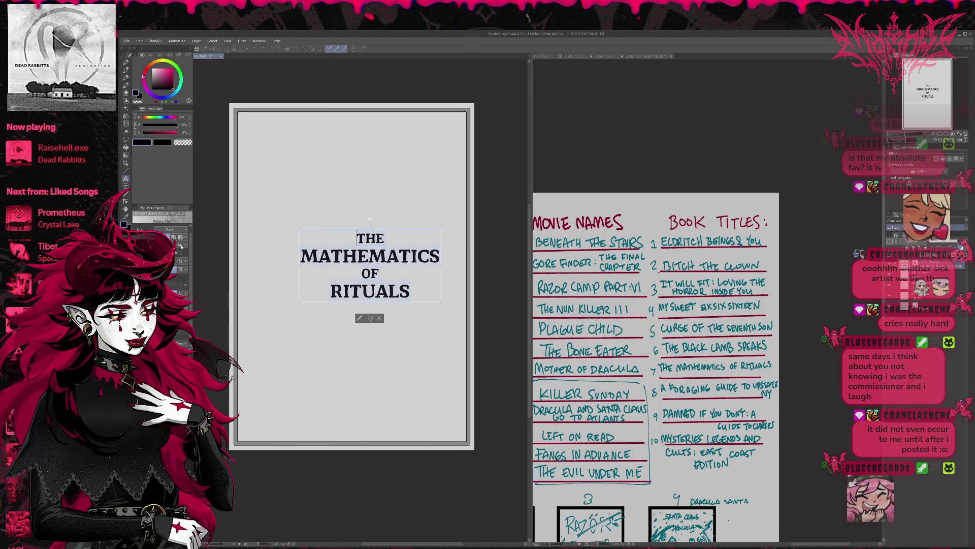
key("Down")
key("Down")
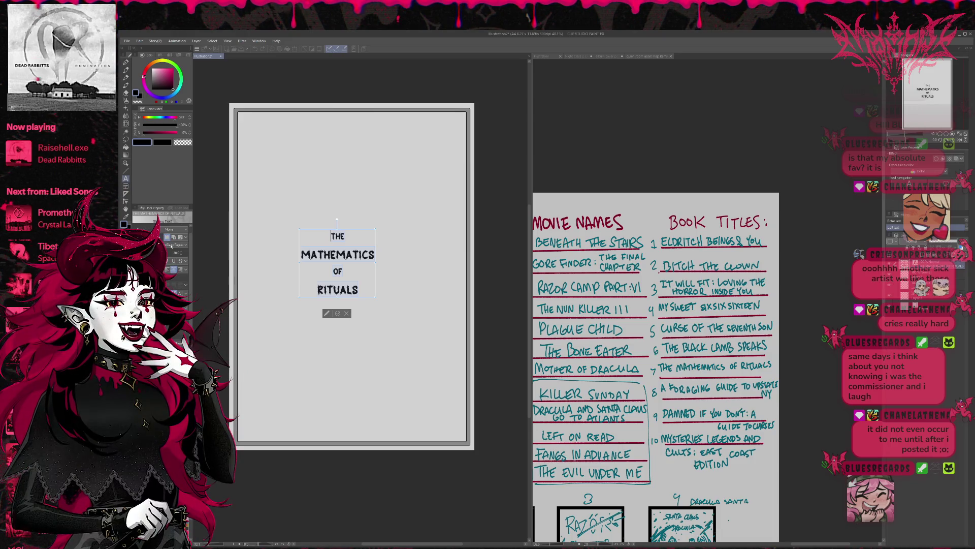
key("Down")
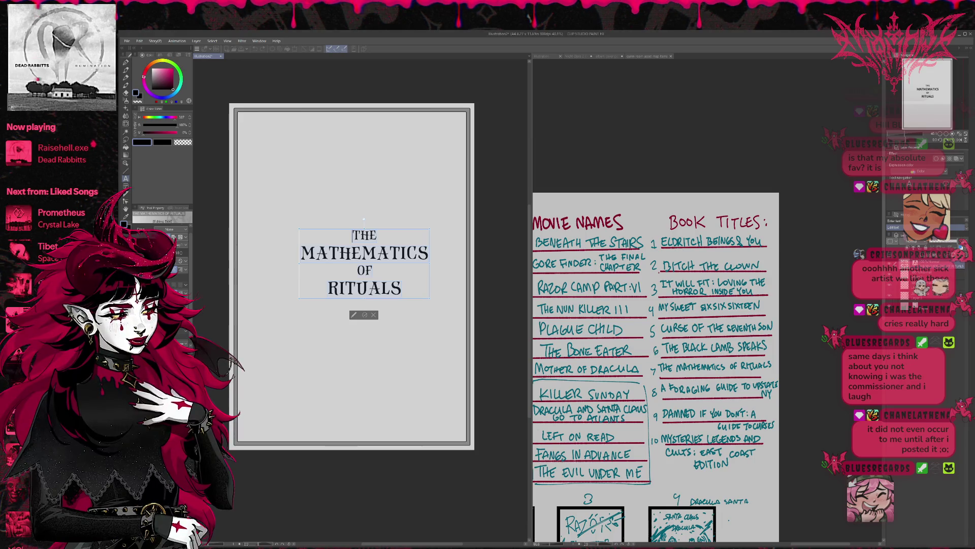
key("Down")
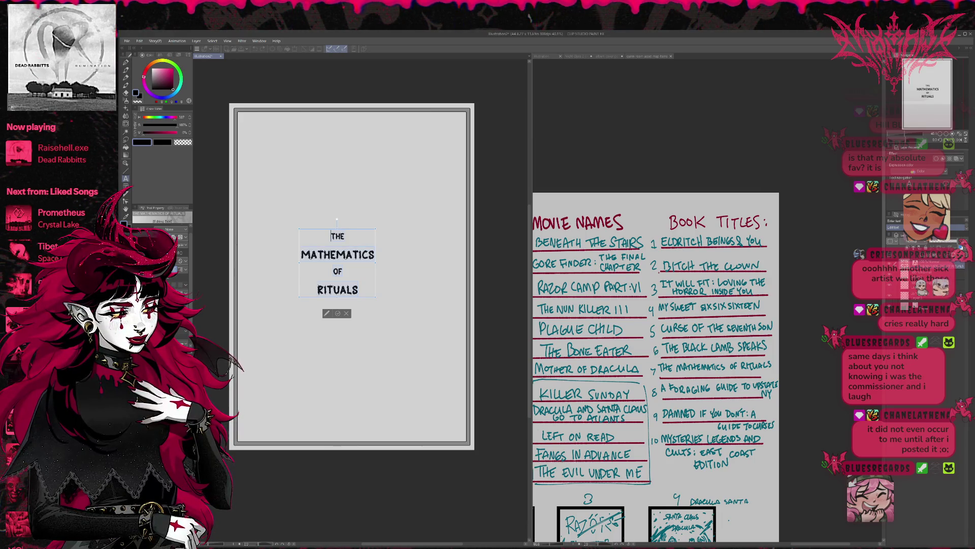
Step: Browse further script and distressed fonts, type a lowercase a, then undo back to 'The'
key("Down")
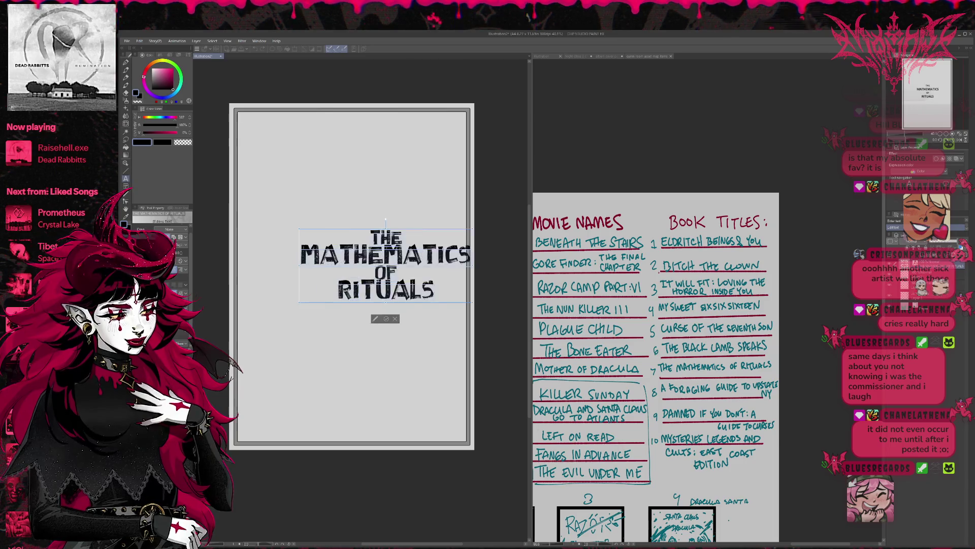
key("Down")
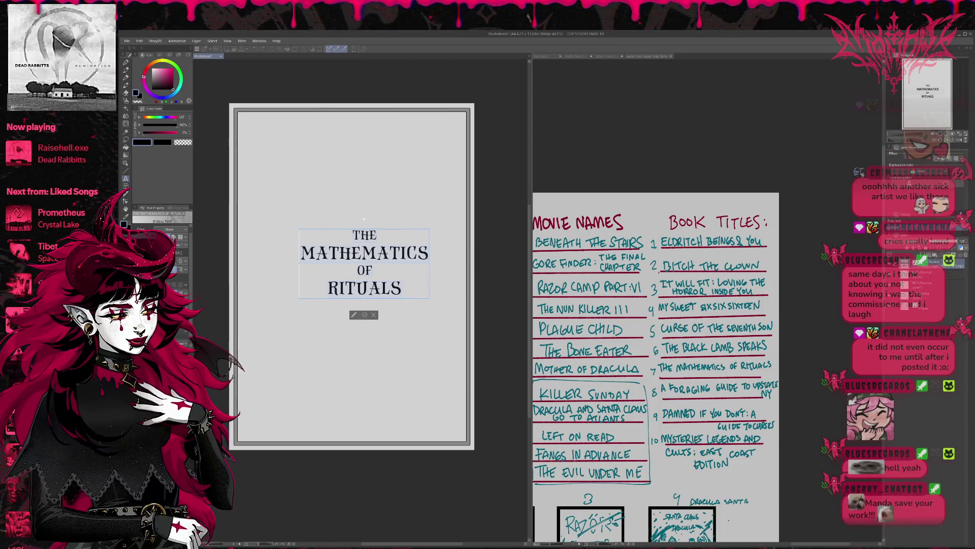
key("Down")
key("Down")
key("Down")
key("Down")
key("Down")
key("Down")
key("Down")
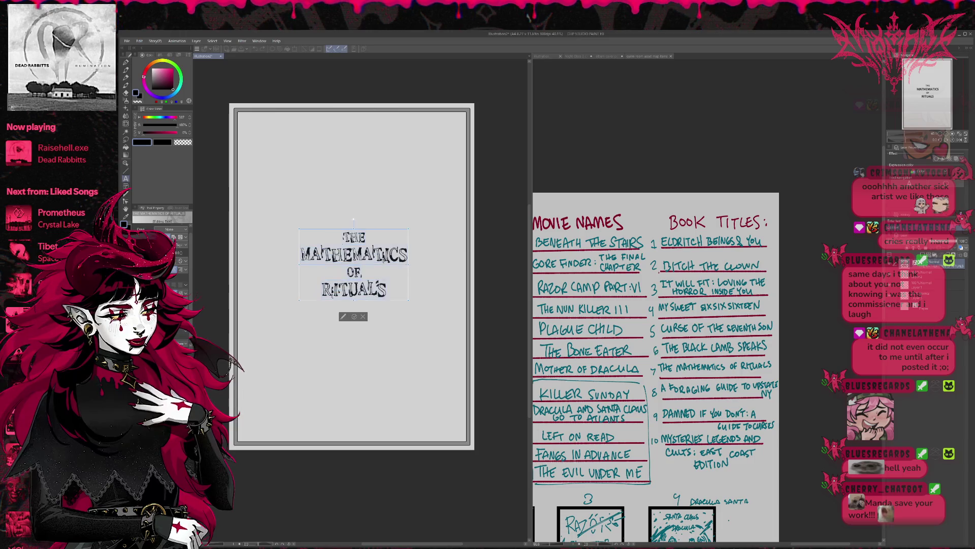
key("Down")
key("Down")
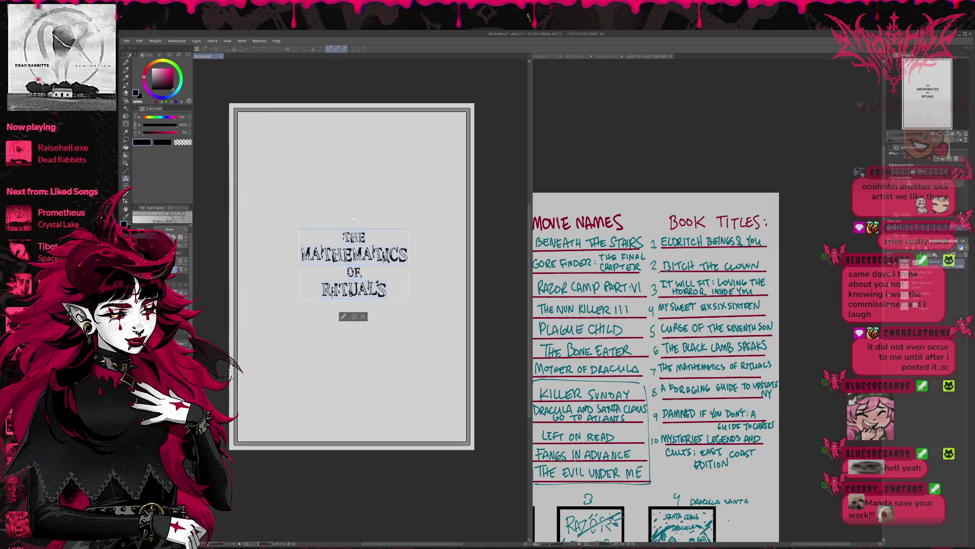
key("Down")
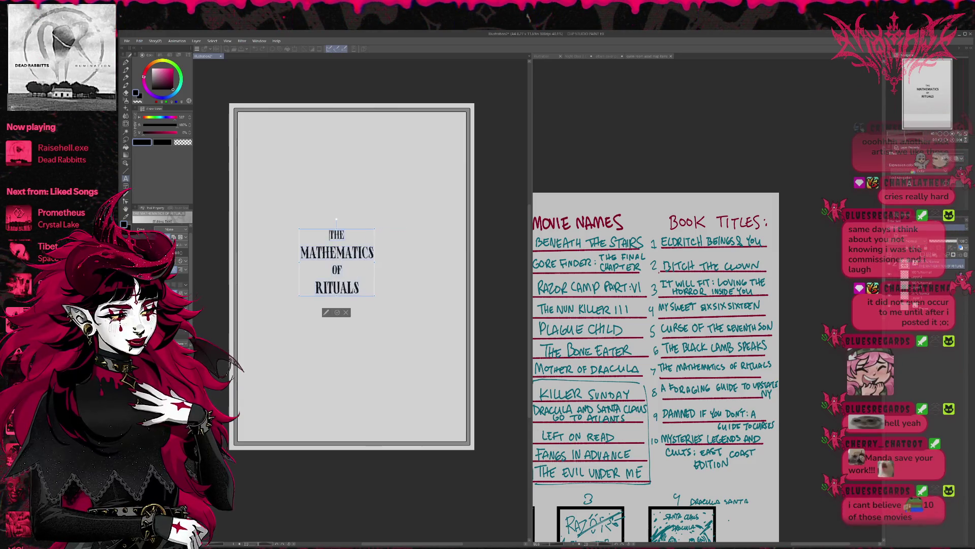
key("Down")
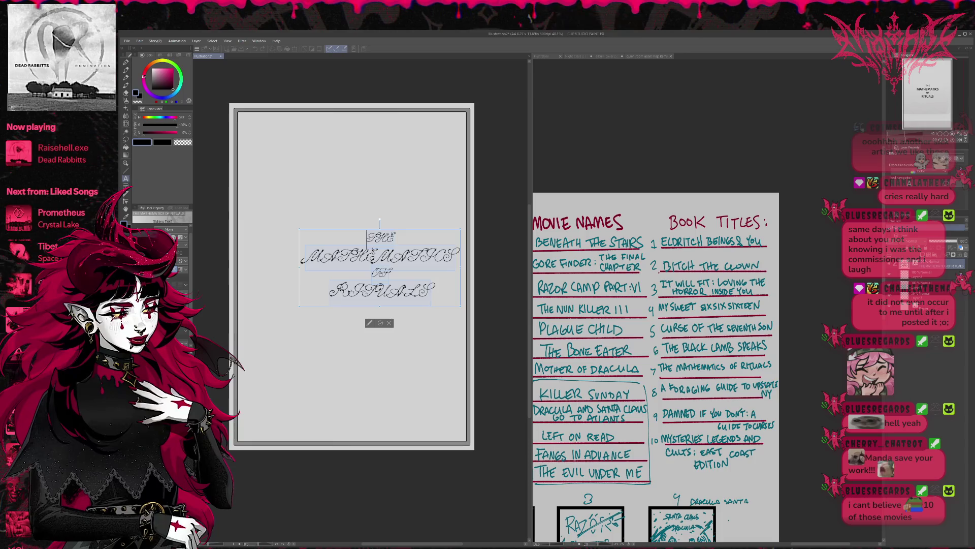
key("Down")
key("Down")
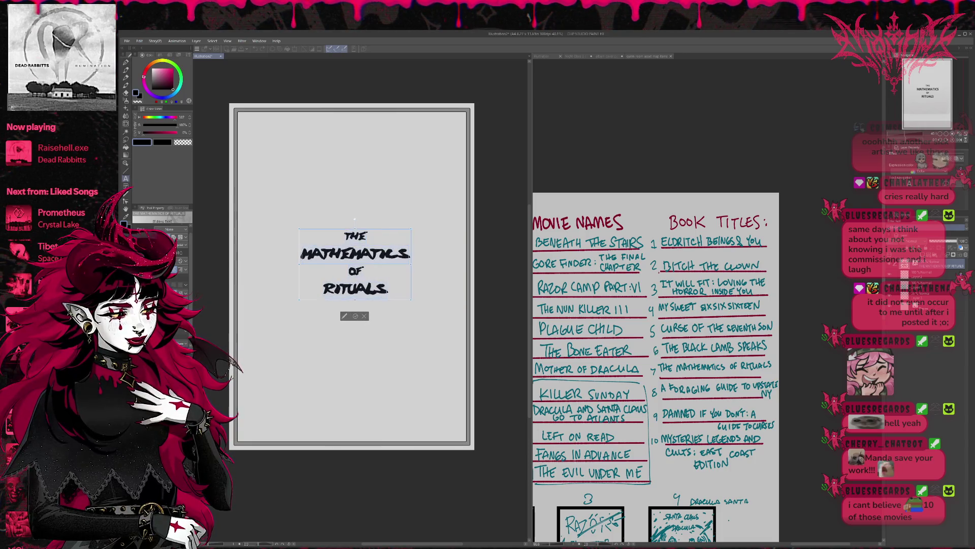
key("Down")
key("Down")
key("Down")
key("Down")
key("Down")
key("Down")
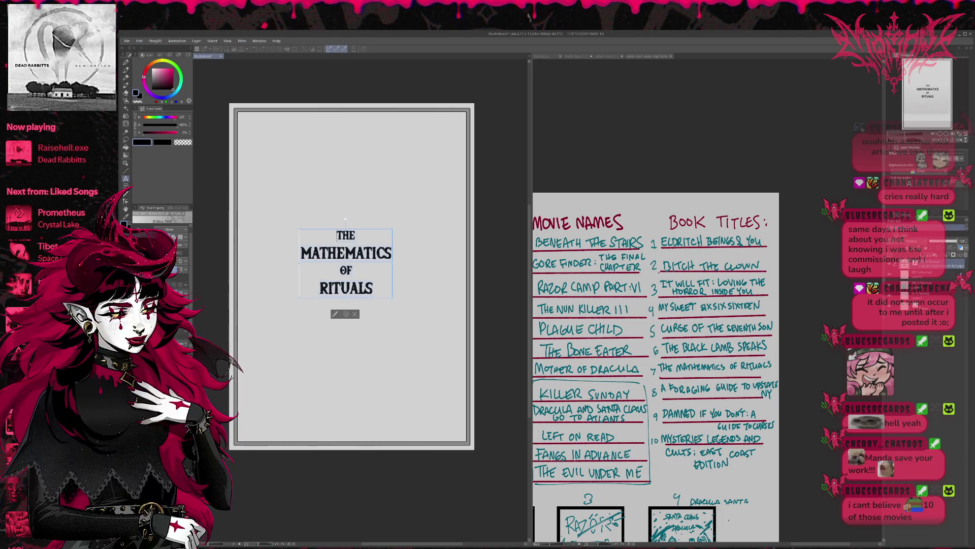
key("Down")
key("Down")
key("Down")
key("Down")
key("Down")
key("Down")
key("Down")
key("Down")
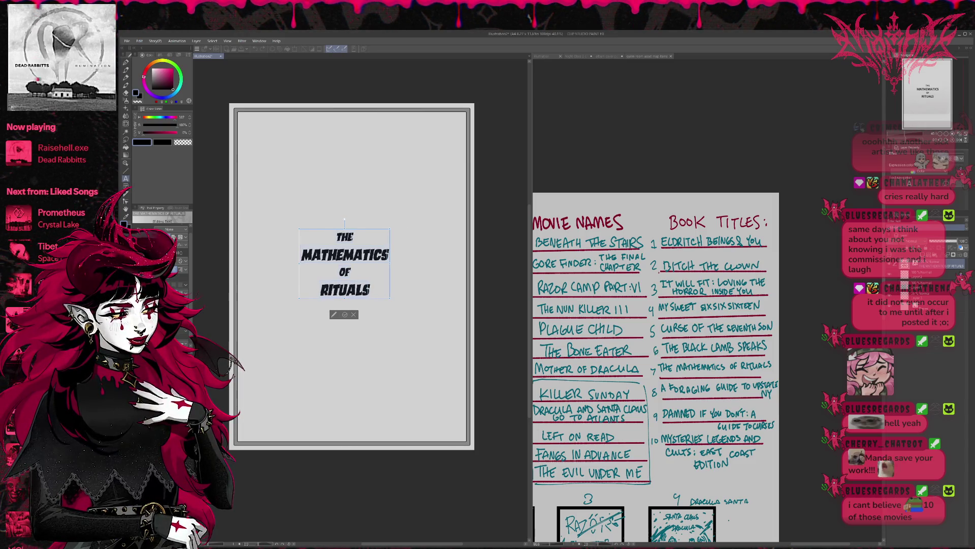
key("Down")
key("Down")
key("Down")
key("Down")
key("Down")
key("Down")
key("Down")
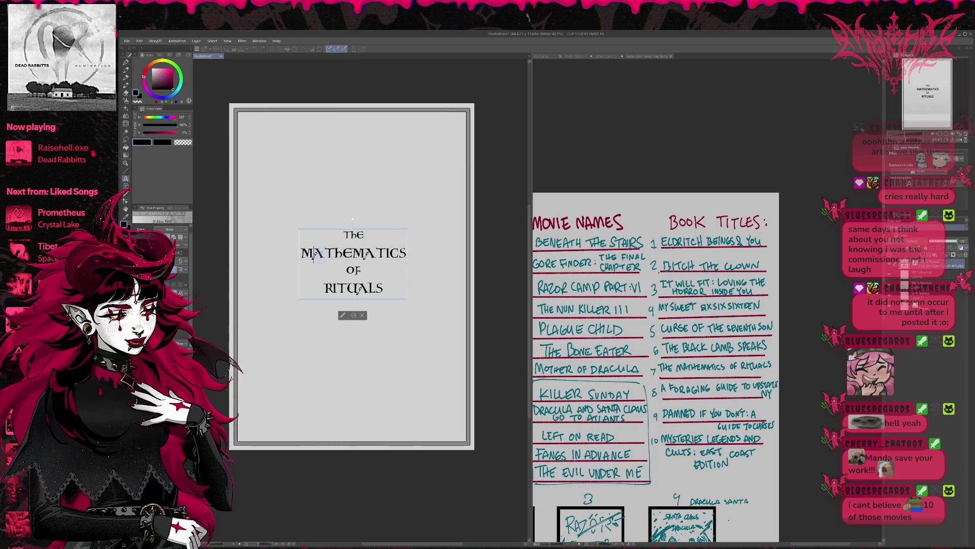
type("a")
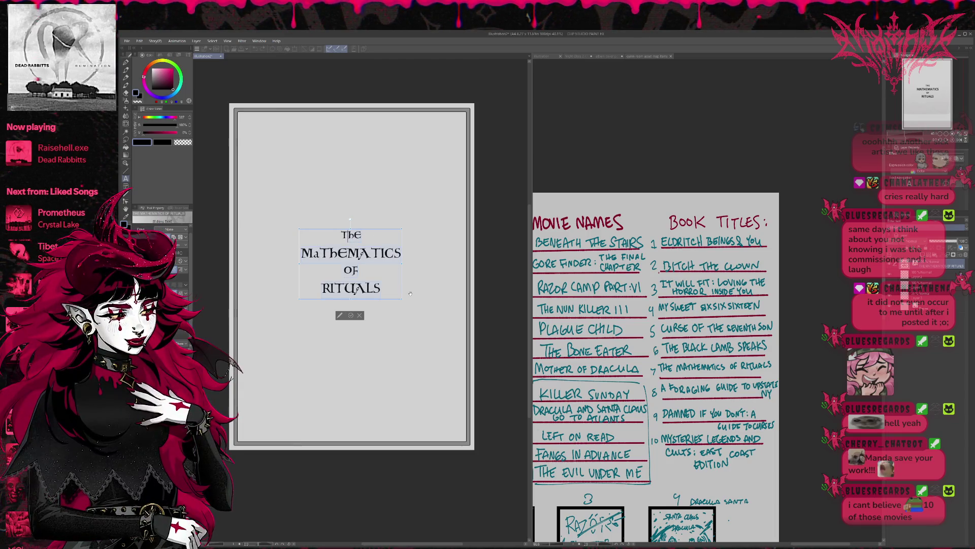
key("ctrl+z")
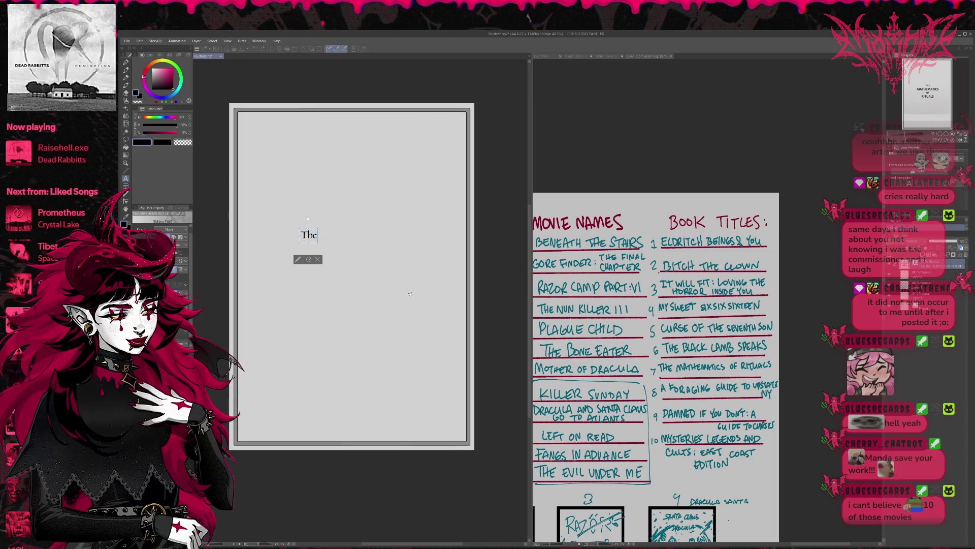
Step: Type Mathematics, of and Rituals on separate lines below The
key("Return")
type("Mathematics")
key("Return")
type("of R")
key("BackSpace")
key("BackSpace")
key("Return")
type("Rituals")
Step: Apply a bold sans font to the whole title and enlarge Mathematics
left_click_drag(350, 284, 309, 232)
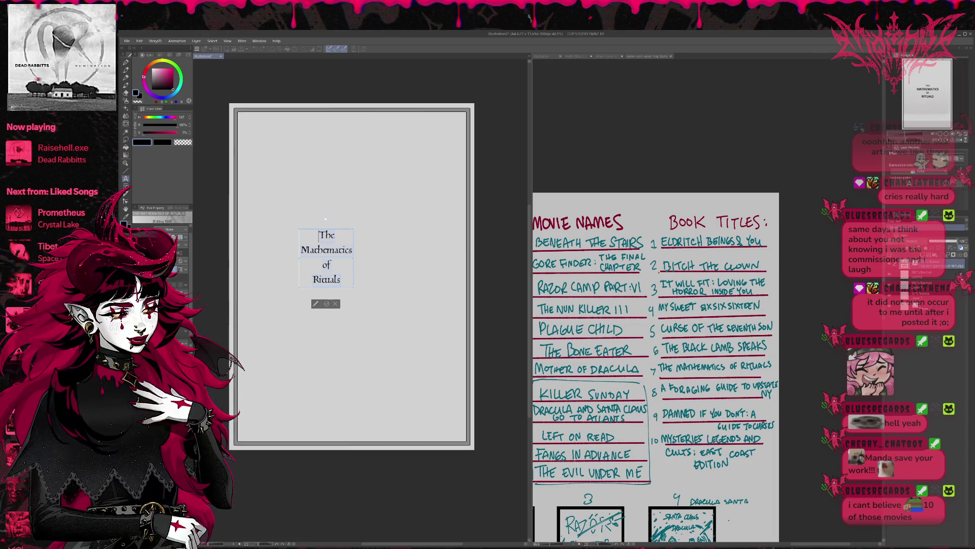
left_click(182, 245)
left_click(331, 253)
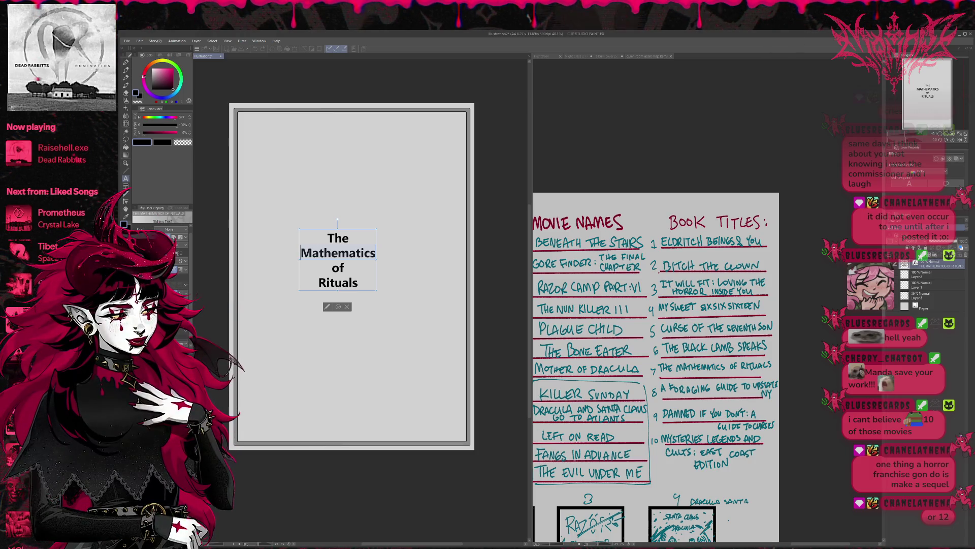
key("ctrl+shift+period")
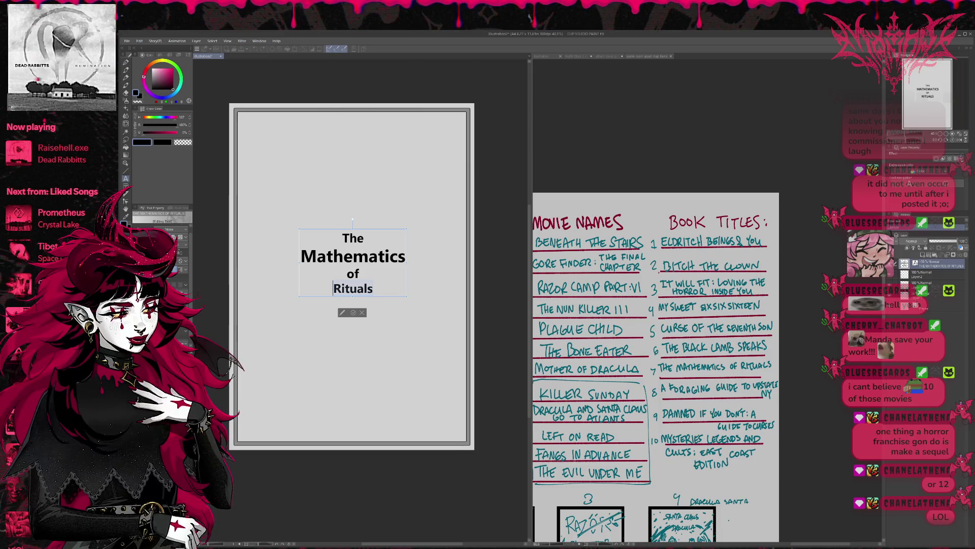
Step: Step the title through grunge, blackletter, small-caps and brush fonts, settling on brush-lettered caps
left_click(185, 246)
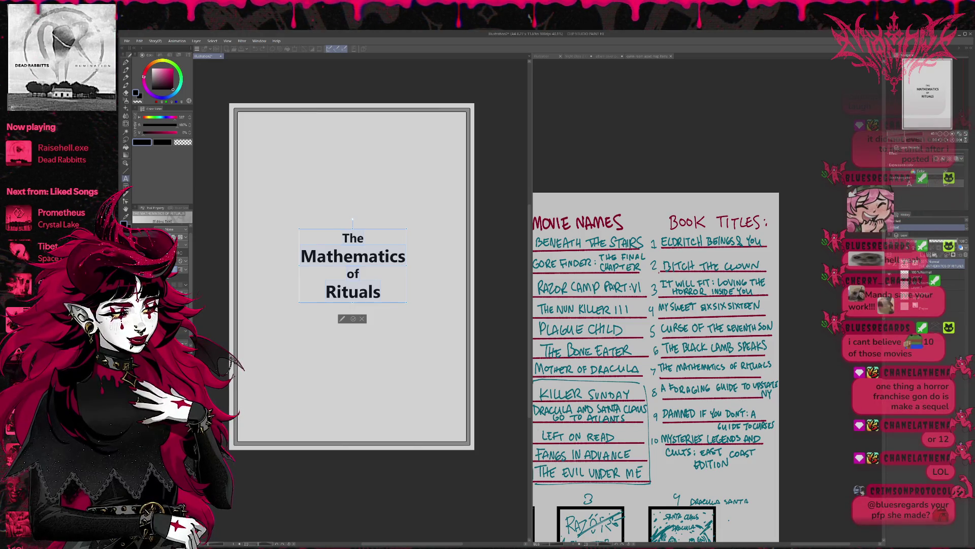
key("Down")
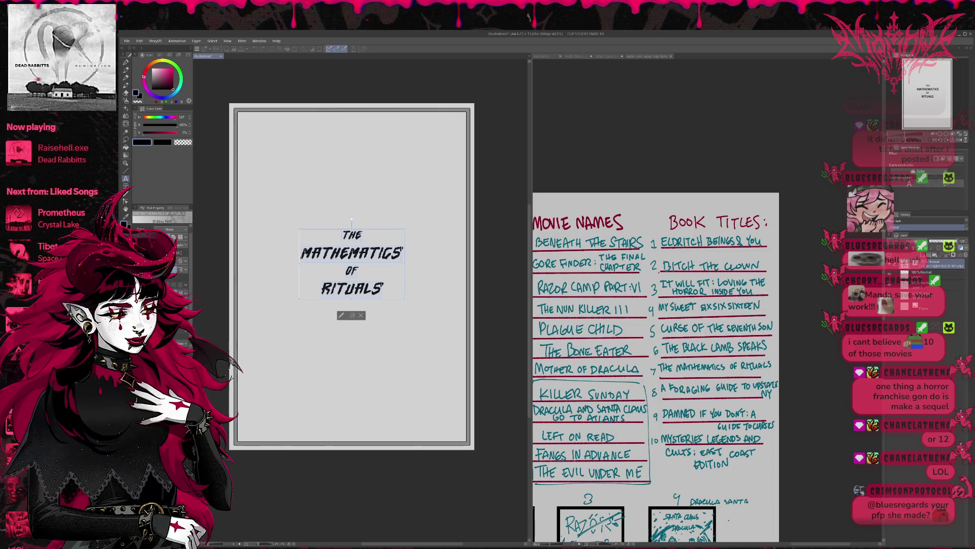
key("Down")
key("Down")
key("Down")
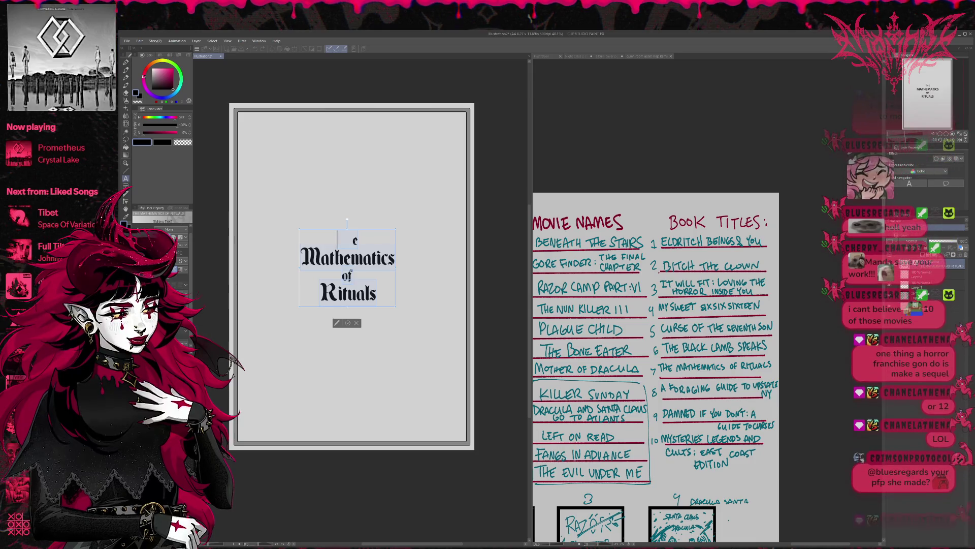
key("Down")
key("Down")
key("Down")
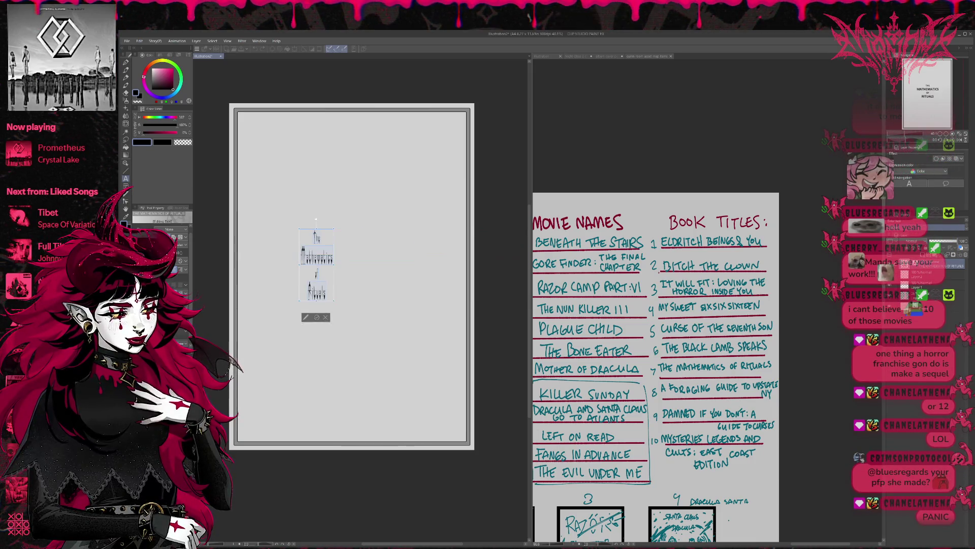
key("Down")
key("Down")
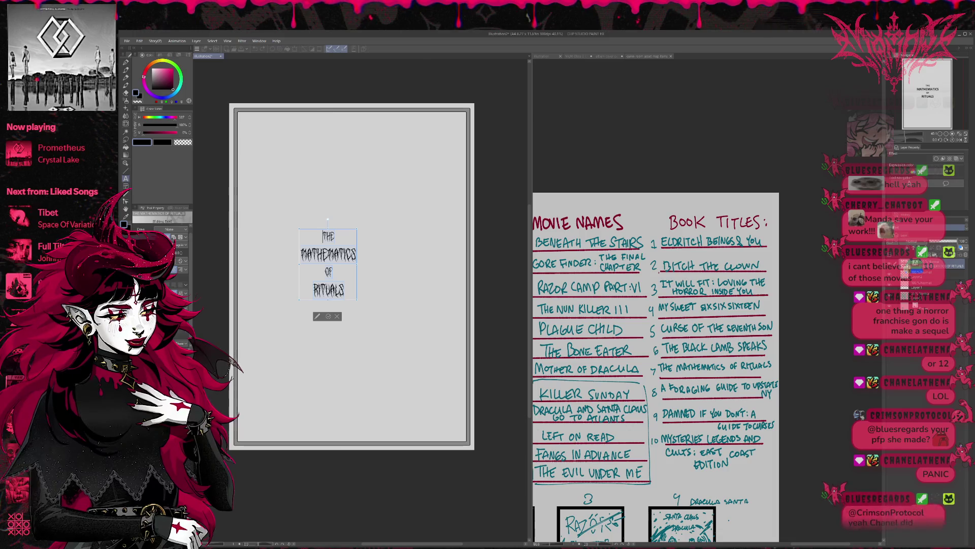
key("Down")
key("Down")
key("Down")
key("Down")
key("Down")
key("Down")
key("Down")
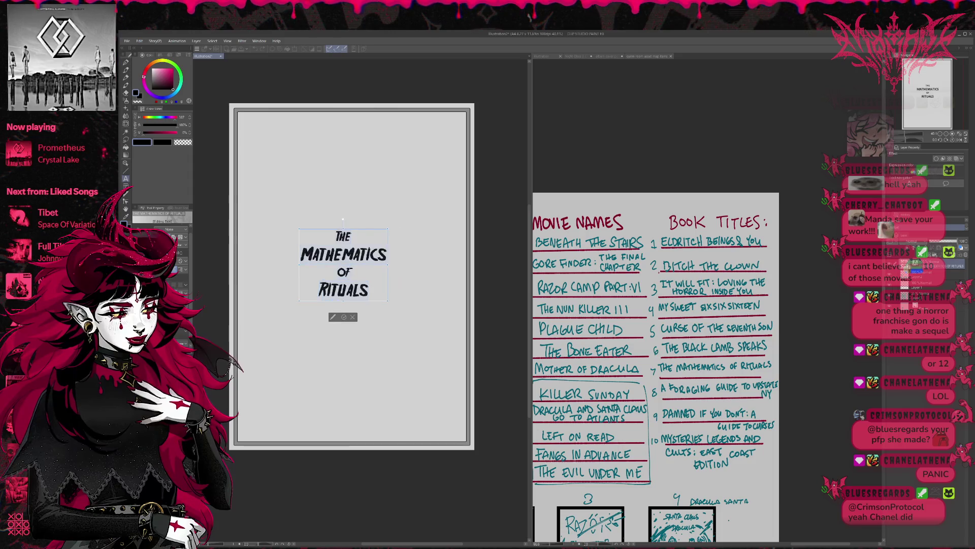
key("Down")
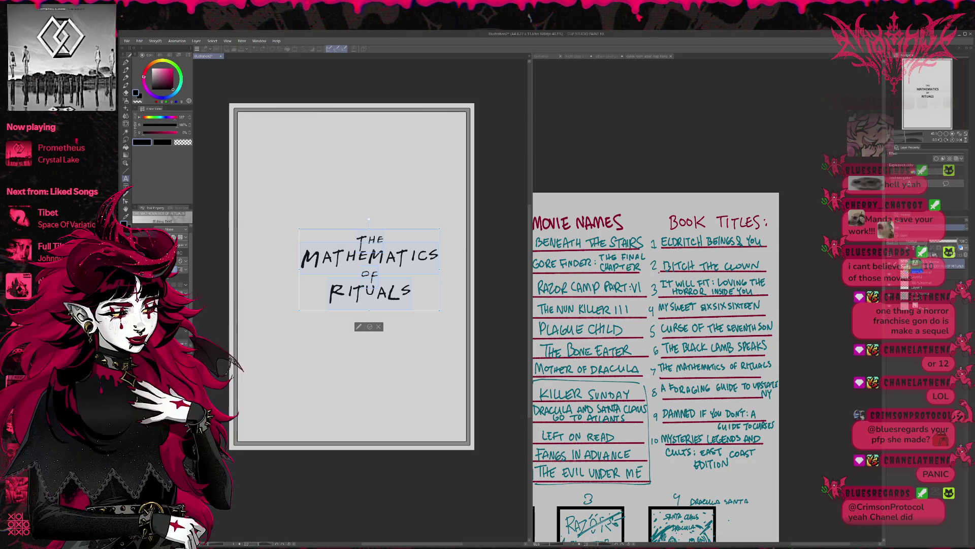
key("Down")
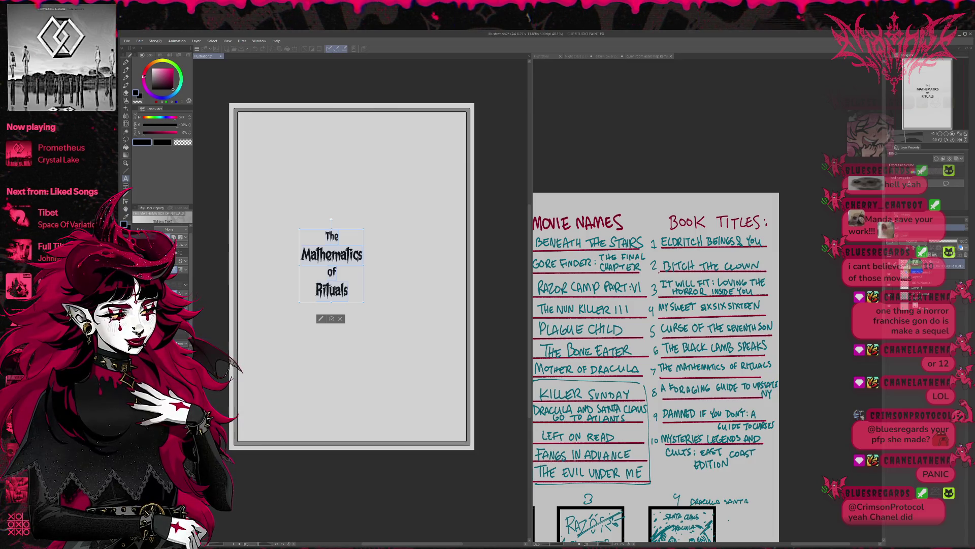
key("Down")
key("Down")
key("Down")
key("Down")
key("Down")
key("Down")
key("Down")
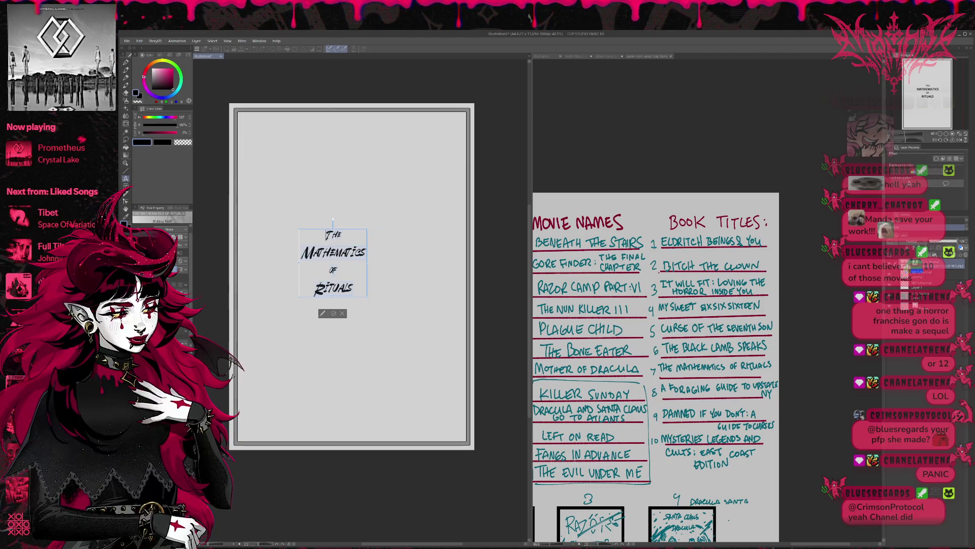
key("Down")
key("Down")
key("Down")
key("Down")
key("Down")
key("Down")
key("Down")
key("Down")
key("Down")
key("Down")
key("Down")
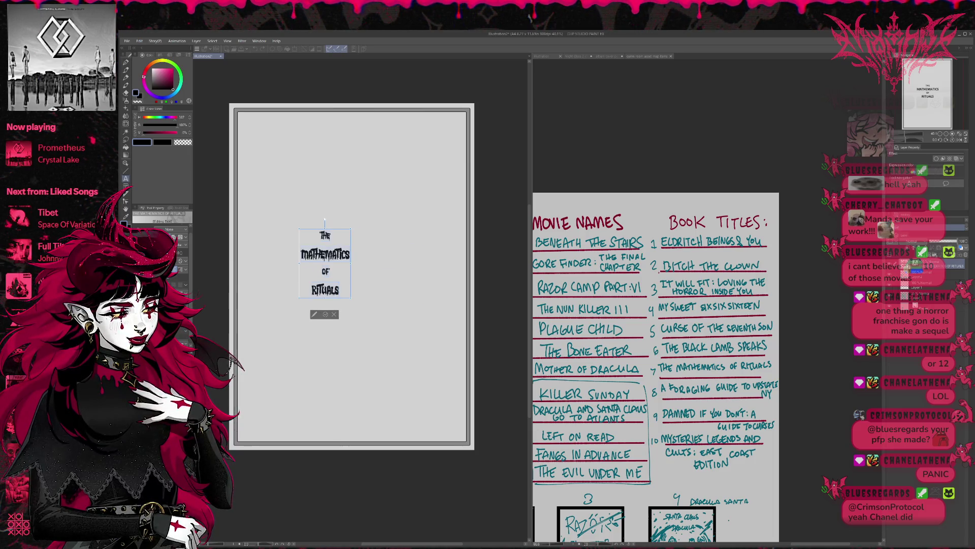
key("Down")
key("Down")
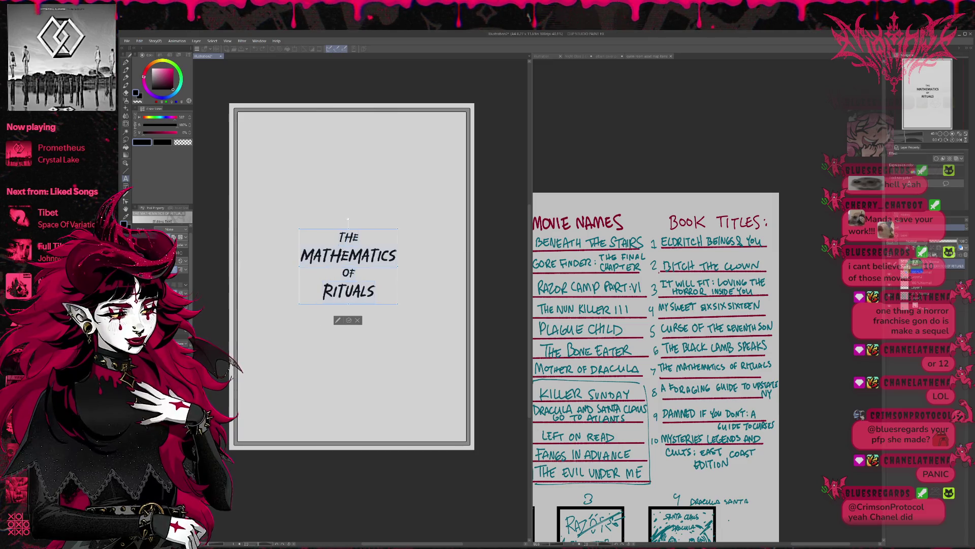
key("Down")
key("Down")
key("Down")
key("Down")
key("Down")
key("Down")
key("Down")
key("Down")
key("Down")
key("Down")
key("Down")
key("Down")
Step: Cycle the title through several fonts in the Tool Property font list
key("Down")
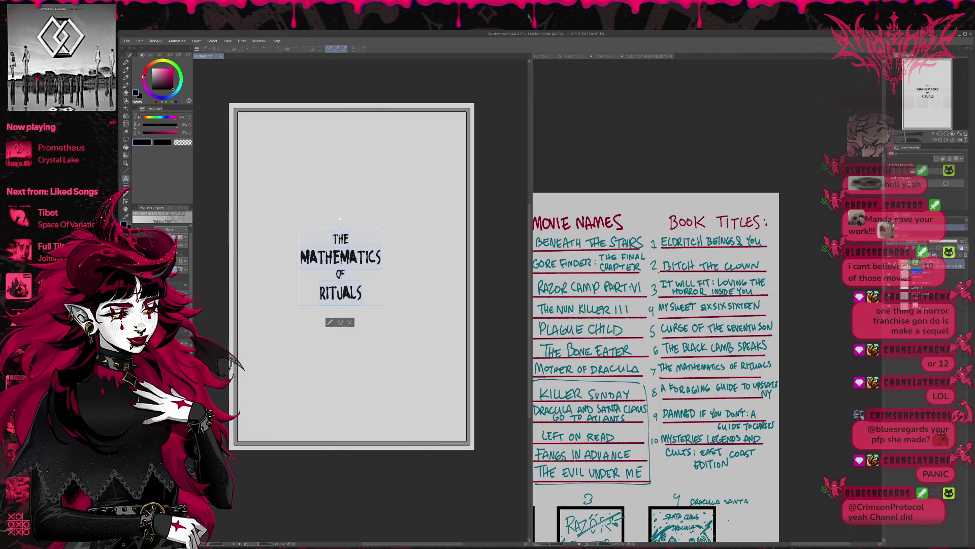
key("Down")
key("Down")
key("Down")
key("Down")
key("Down")
key("Down")
scroll(167, 246, "down", 1)
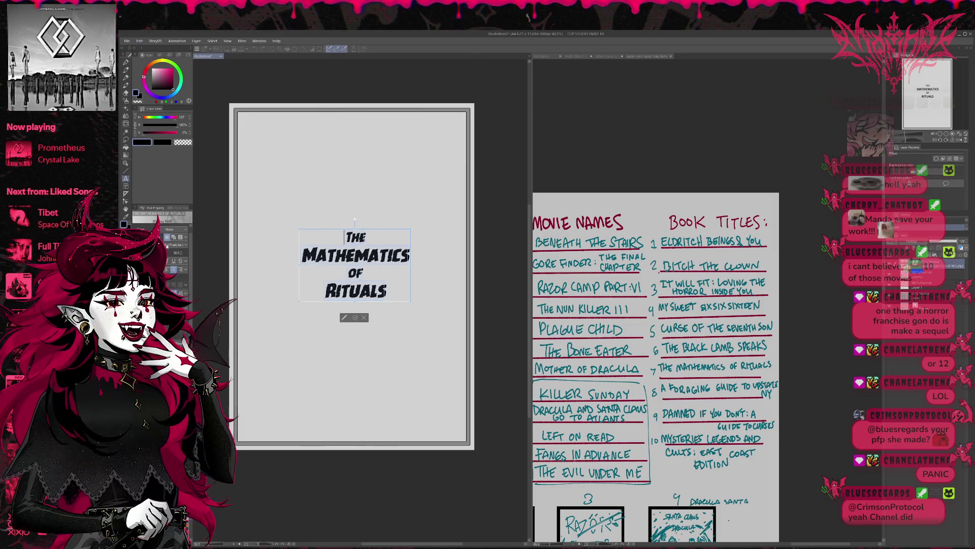
scroll(167, 245, "down", 1)
scroll(167, 245, "down", 1)
scroll(167, 246, "down", 1)
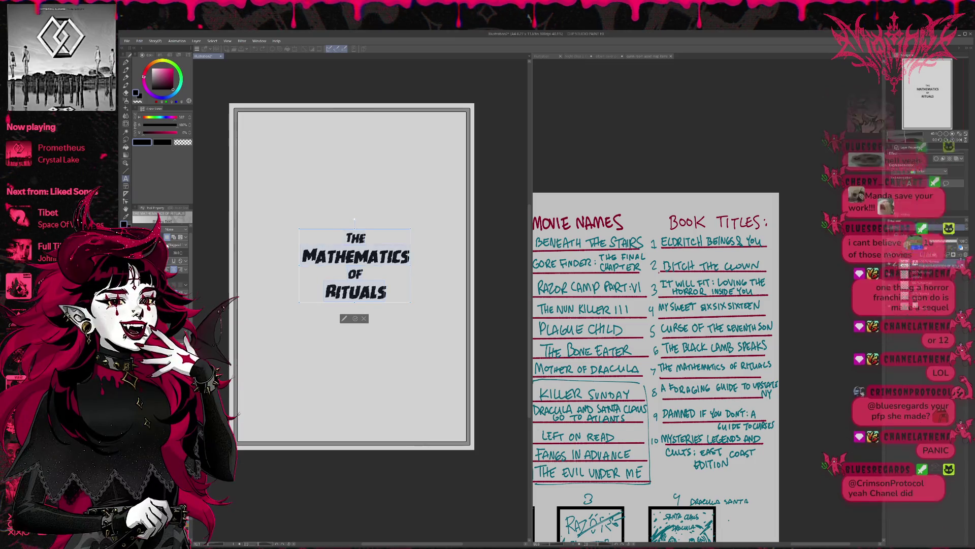
scroll(168, 245, "down", 1)
scroll(169, 246, "down", 1)
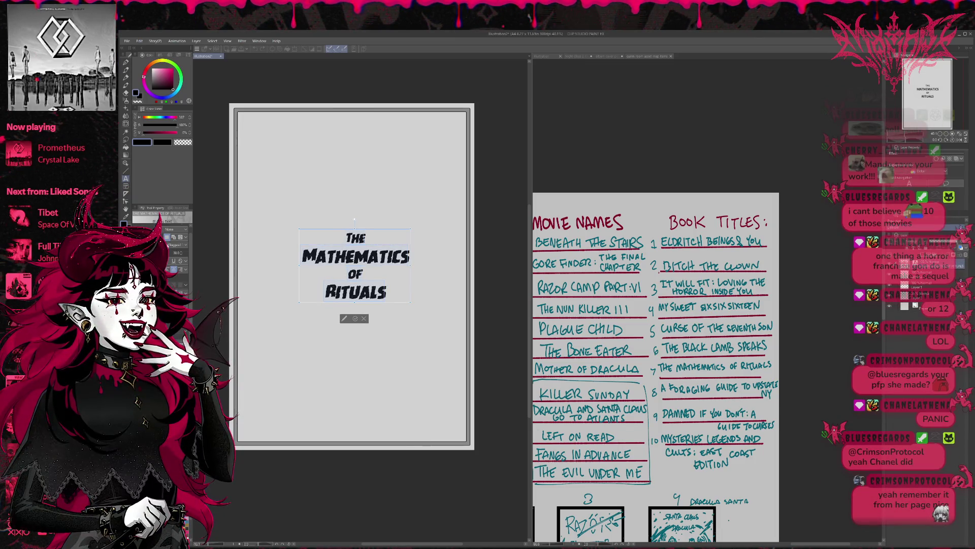
scroll(168, 245, "up", 1)
scroll(168, 245, "down", 1)
scroll(168, 245, "down", 1)
scroll(168, 245, "down", 2)
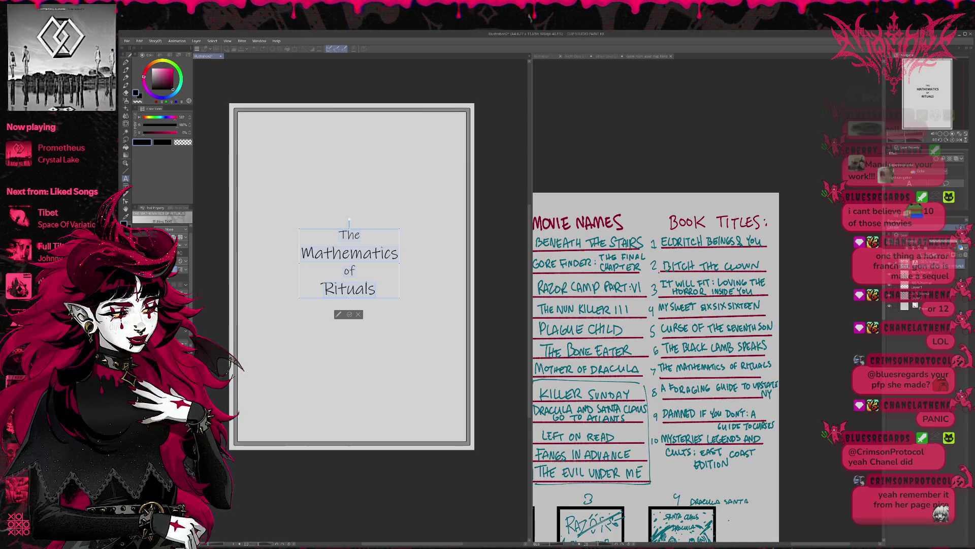
Step: Settle the title on a bold serif all-caps font and enlarge it considerably
key("Down")
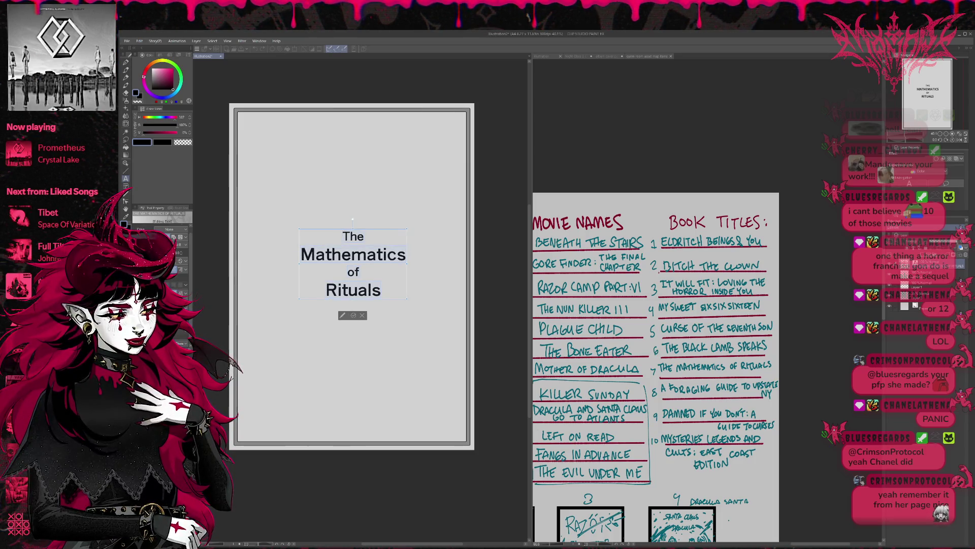
key("Down")
key("Down")
key("Down")
key("Down")
key("Down")
key("Down")
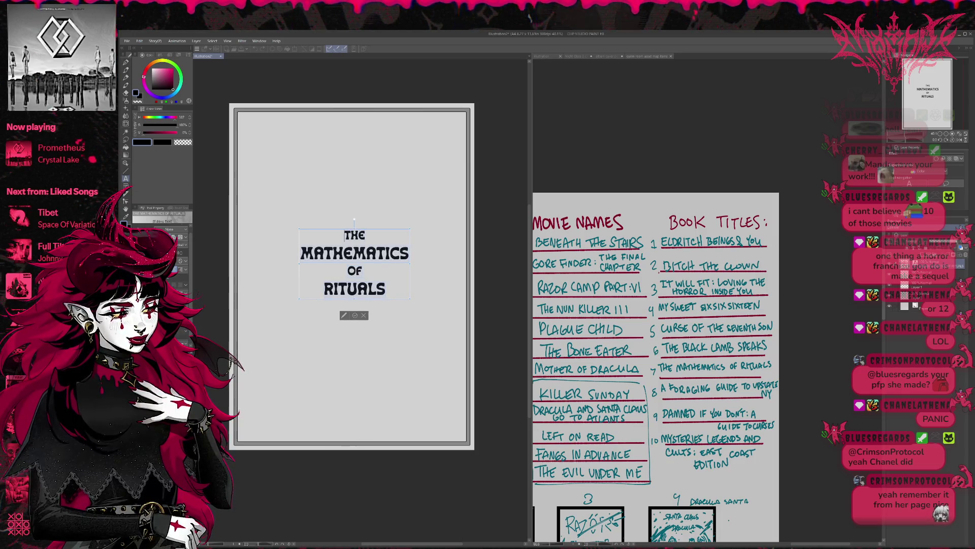
key("Down")
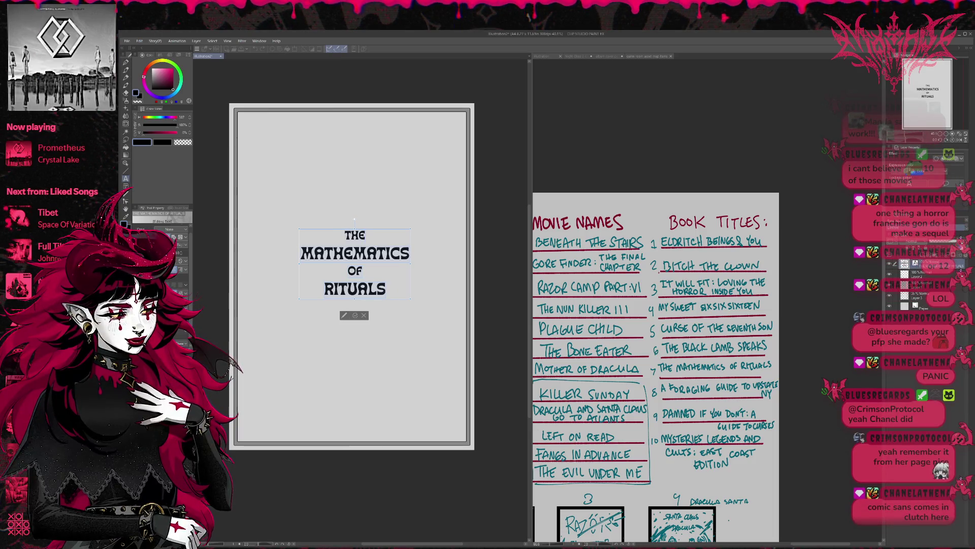
key("Down")
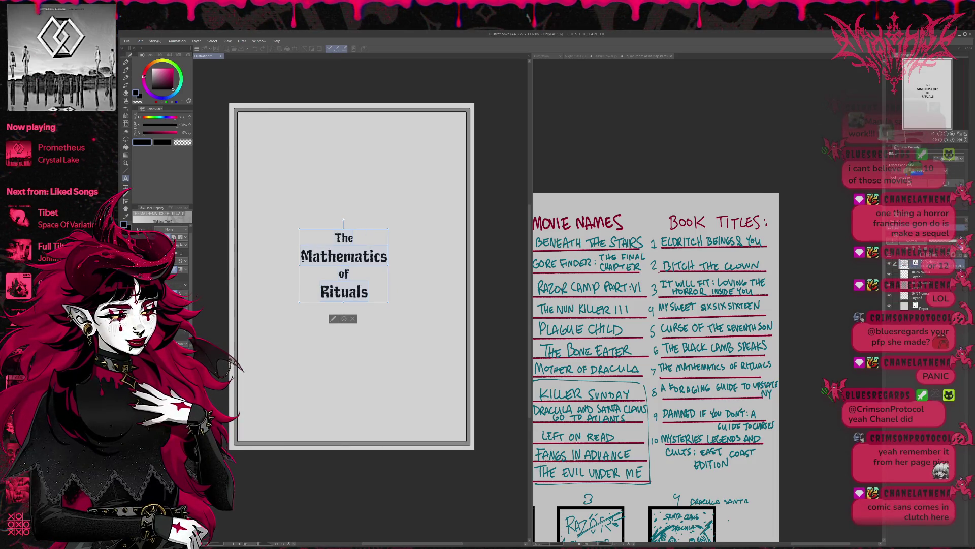
key("Down")
key("Down")
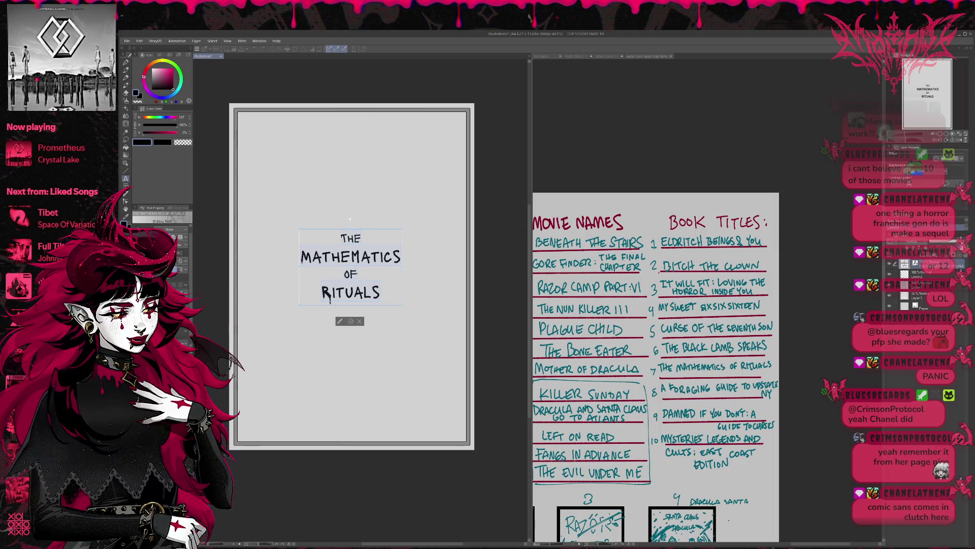
key("Down")
key("Down")
key("Down")
key("Down")
key("Down")
key("Down")
key("Down")
key("Down")
key("Down")
key("Down")
key("Down")
key("Down")
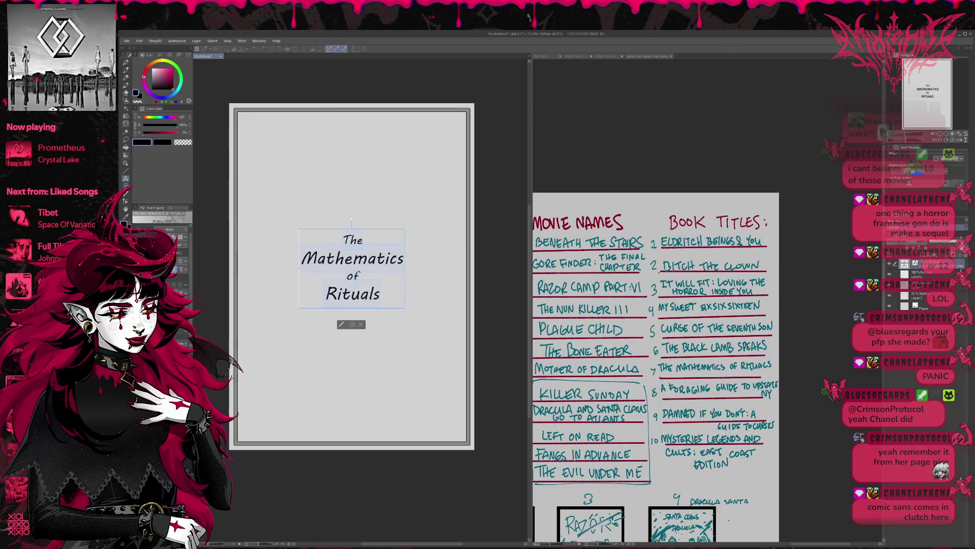
key("Down")
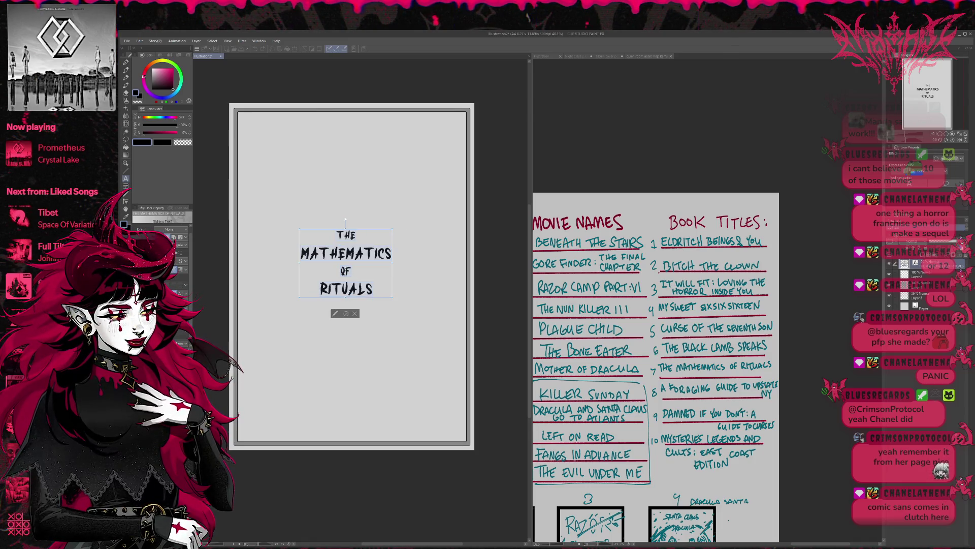
key("Down")
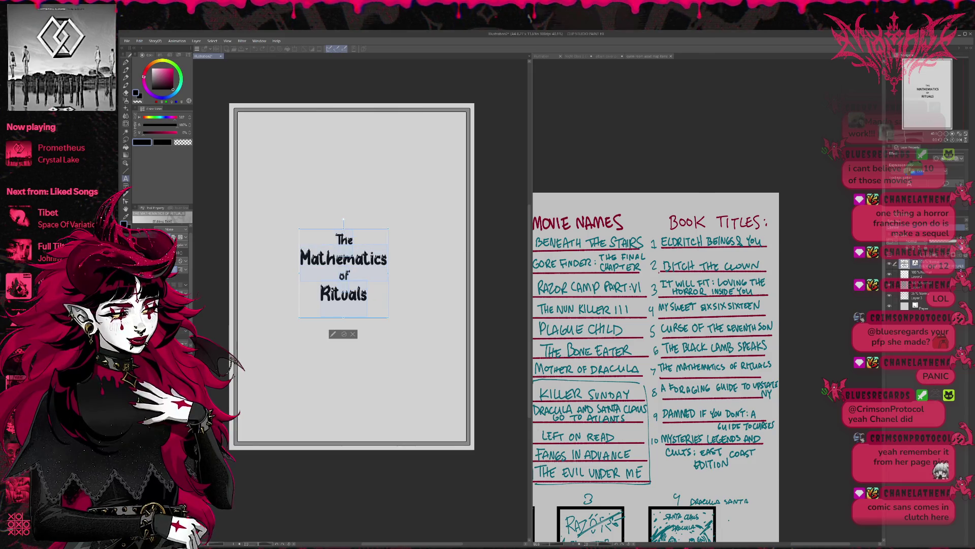
key("Down")
key("Down")
key("Down")
key("Down")
key("Down")
key("Down")
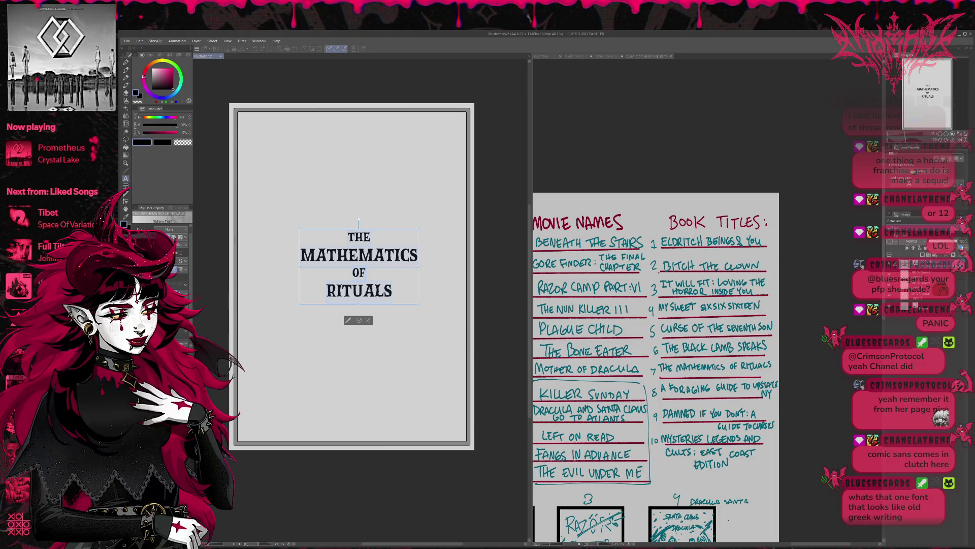
left_click_drag(167, 237, 178, 236)
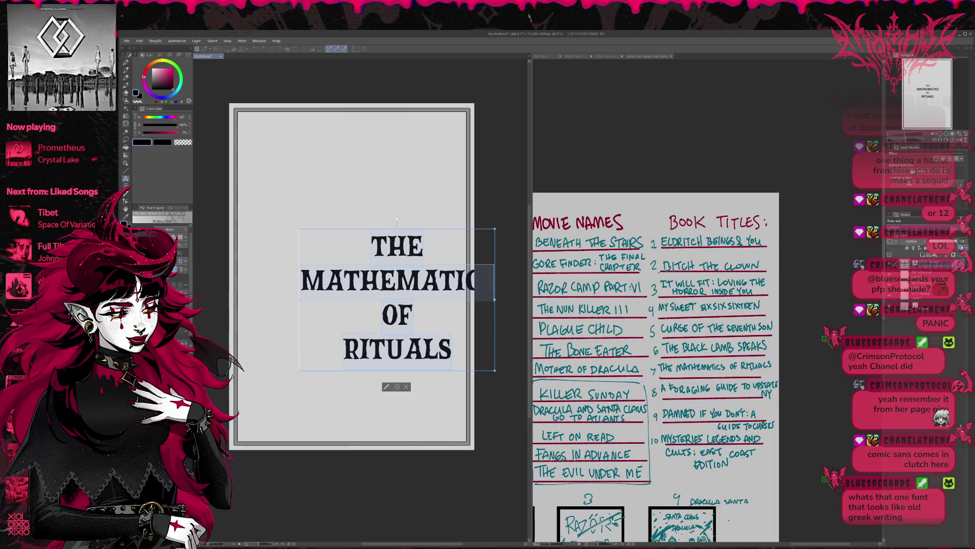
Step: Move the title up near the top of the page and shrink the words THE and OF
left_click(391, 288)
left_click_drag(411, 374, 363, 271)
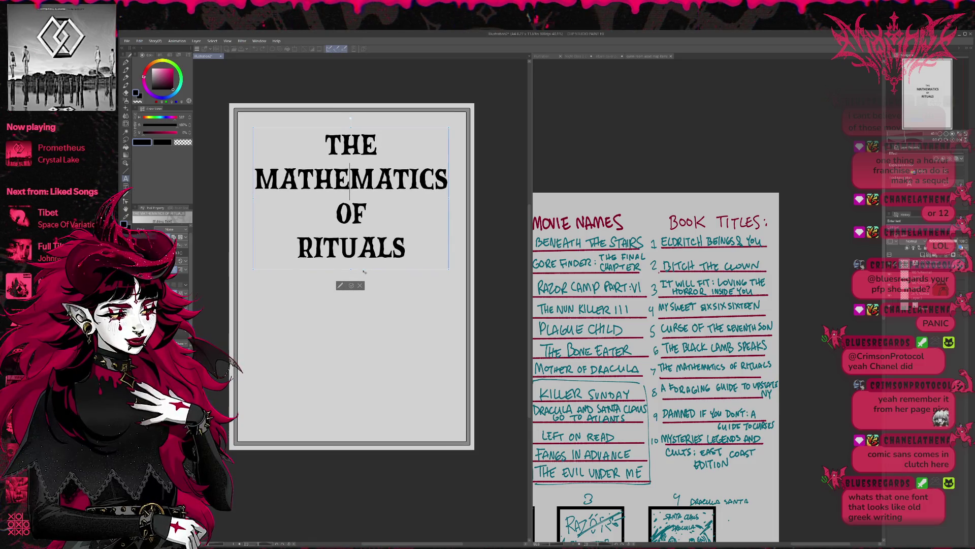
left_click_drag(325, 145, 377, 145)
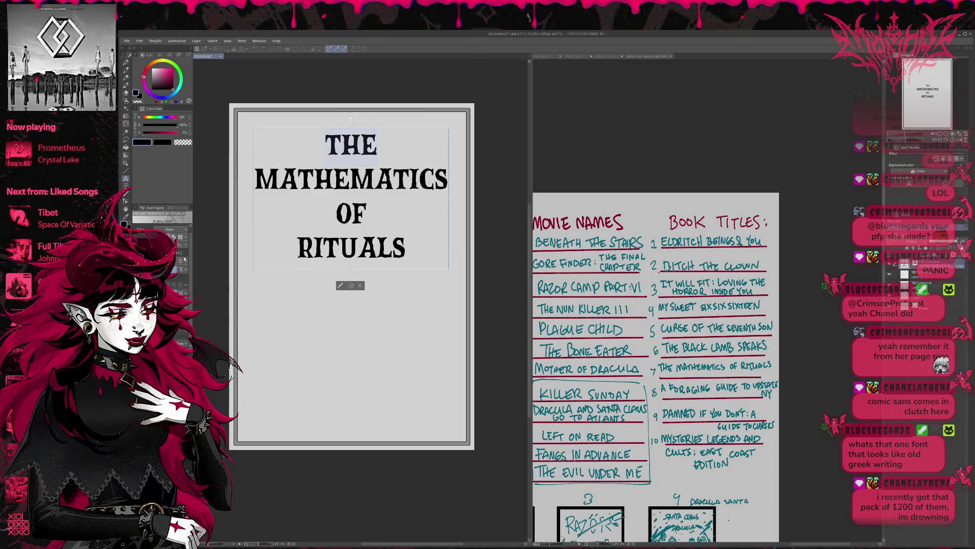
left_click(175, 269)
left_click_drag(337, 213, 367, 213)
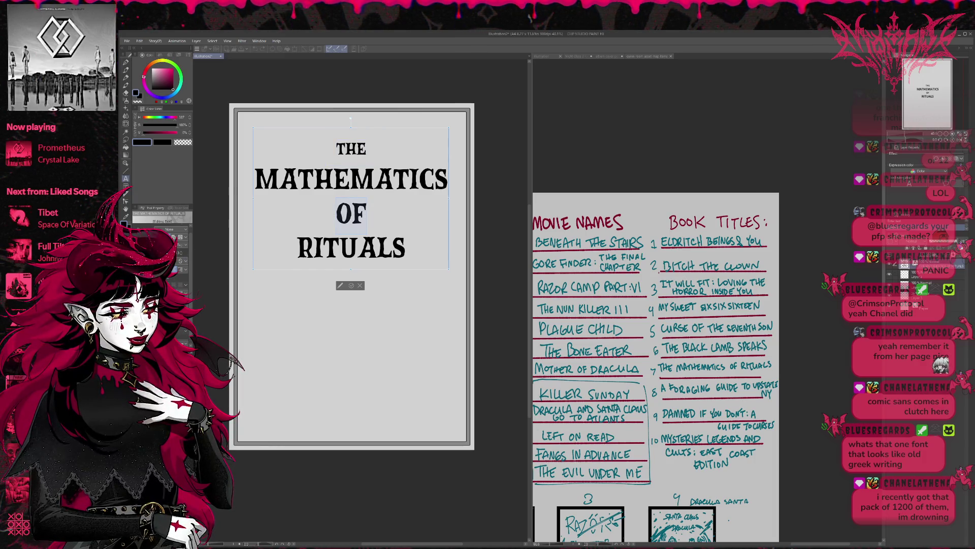
left_click(180, 260)
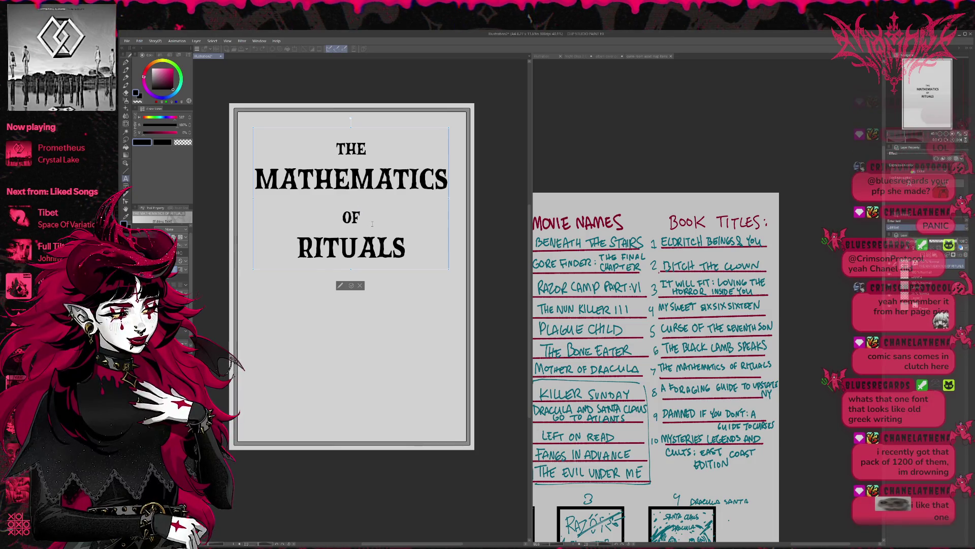
Step: Select the text from OF through RITUALS at the end of the title
left_click_drag(357, 194, 256, 178)
left_click(341, 209)
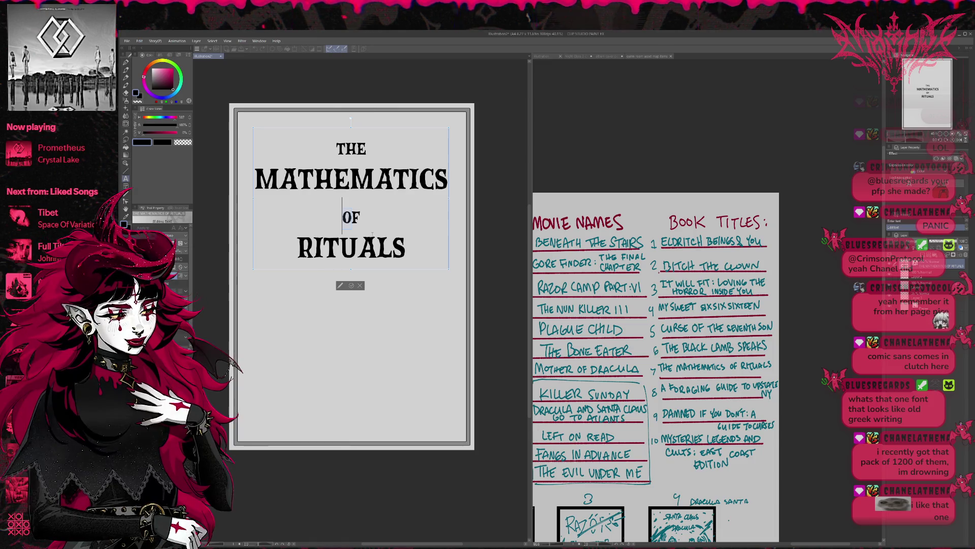
left_click_drag(341, 222, 409, 246)
key("ctrl+c")
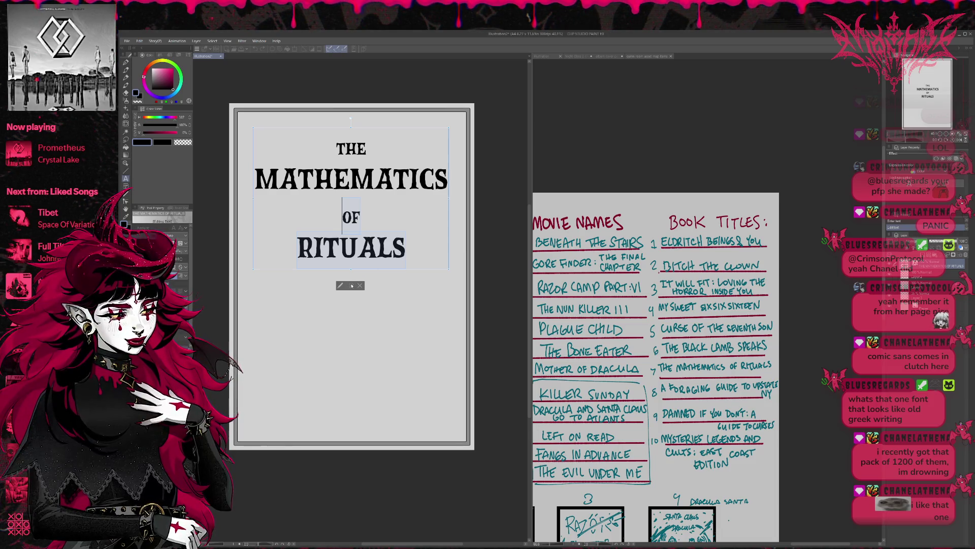
Step: Move OF RITUALS out of the title into a new text box under MATHEMATICS
key("BackSpace")
left_click(350, 217)
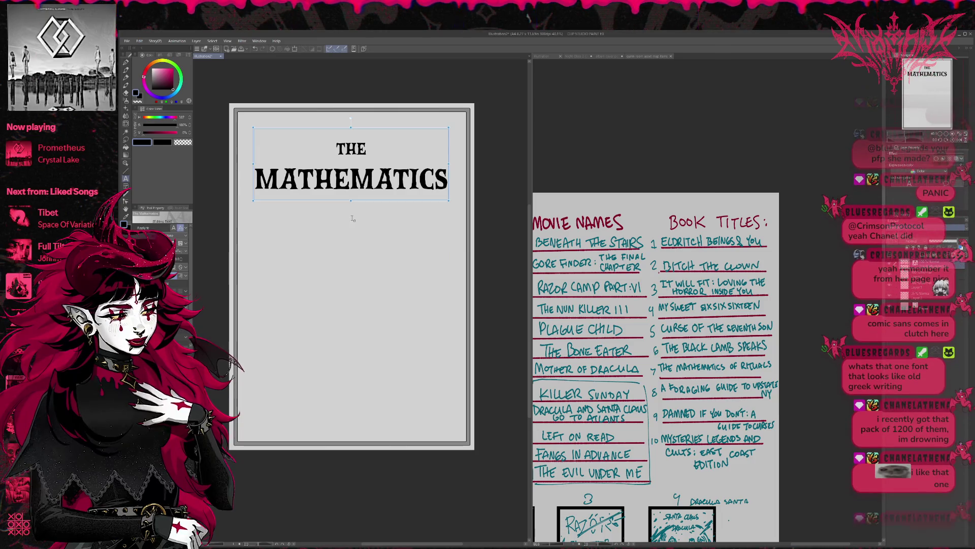
left_click(341, 244)
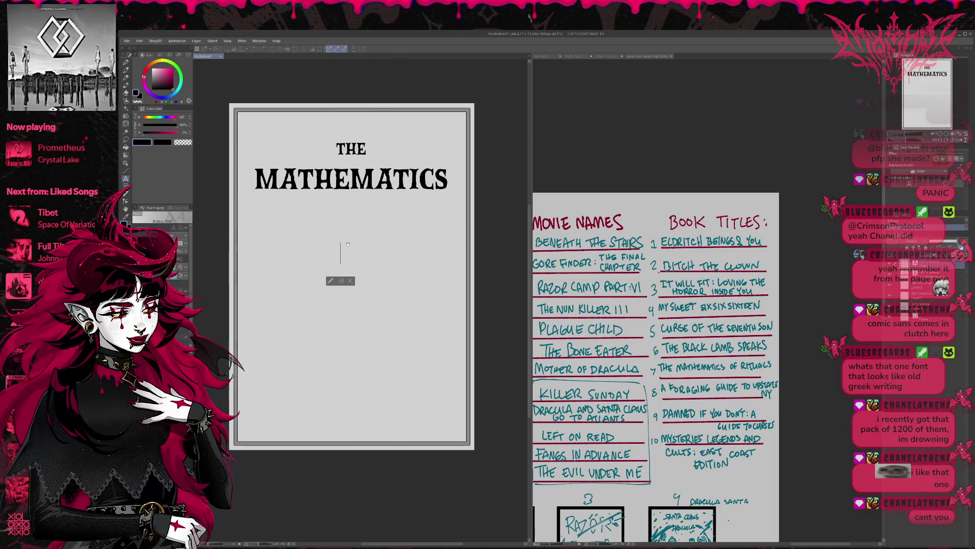
key("ctrl+v")
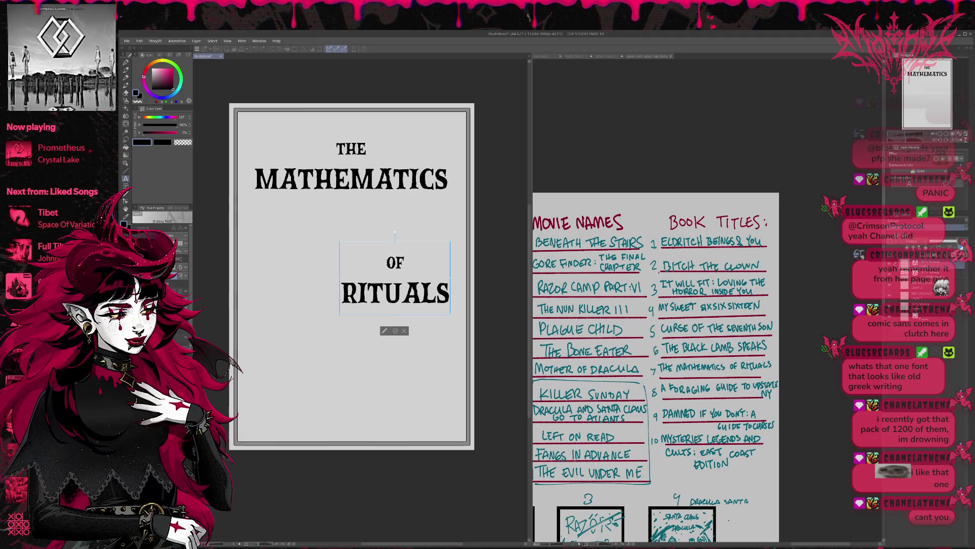
left_click(396, 333)
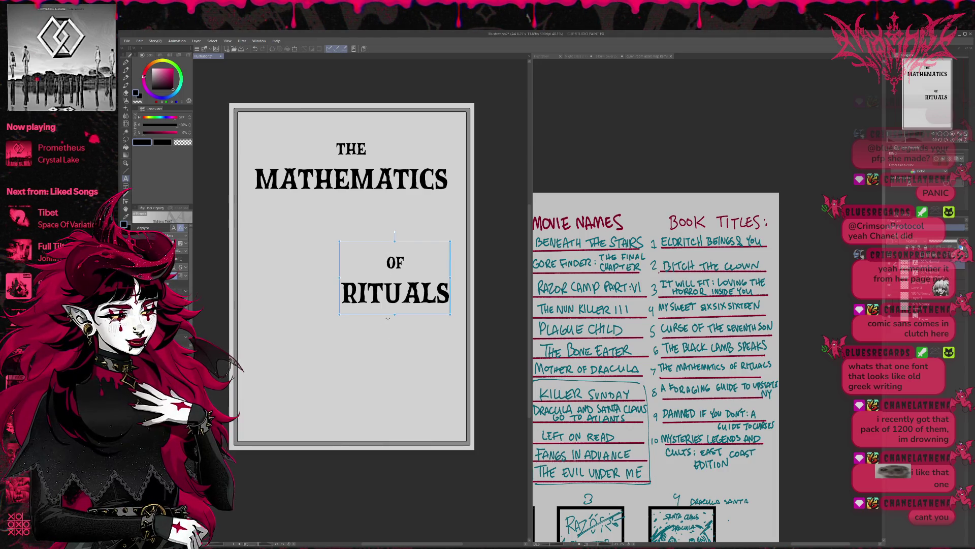
mouse_move(386, 317)
left_mouse_down()
mouse_move(335, 283)
mouse_move(339, 262)
left_mouse_up()
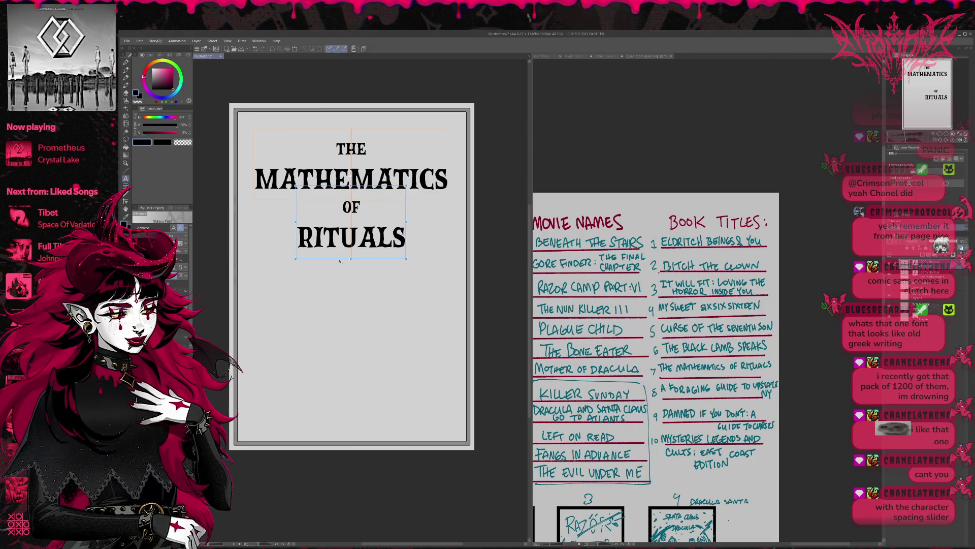
left_click_drag(339, 262, 341, 259)
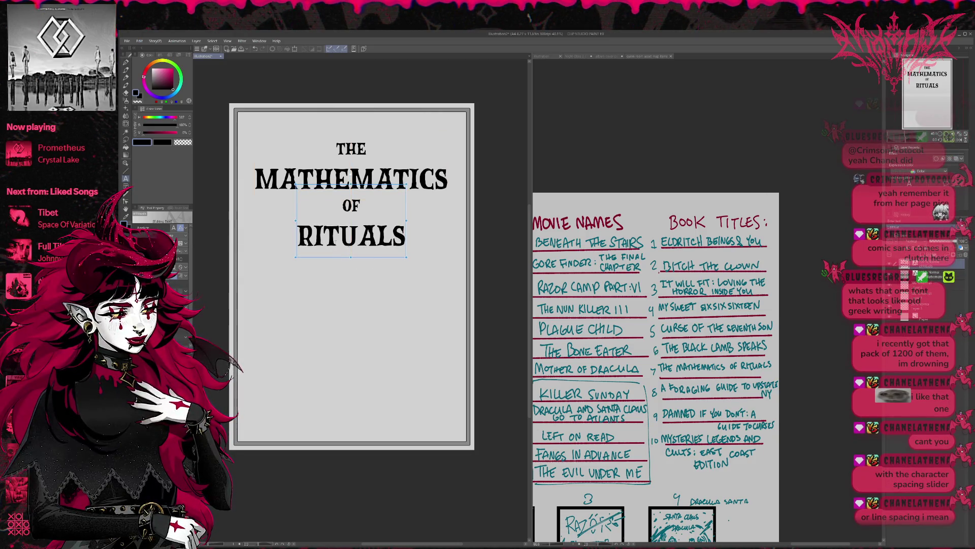
Step: Delete RITUALS from that box so it holds only OF, centred under MATHEMATICS
left_click(356, 237)
left_click_drag(296, 236, 442, 250)
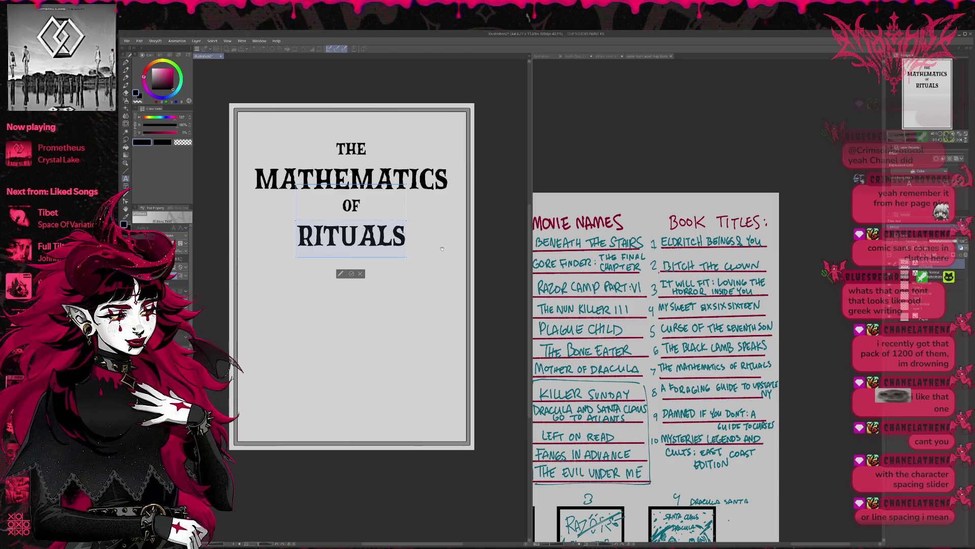
key("BackSpace")
key("BackSpace")
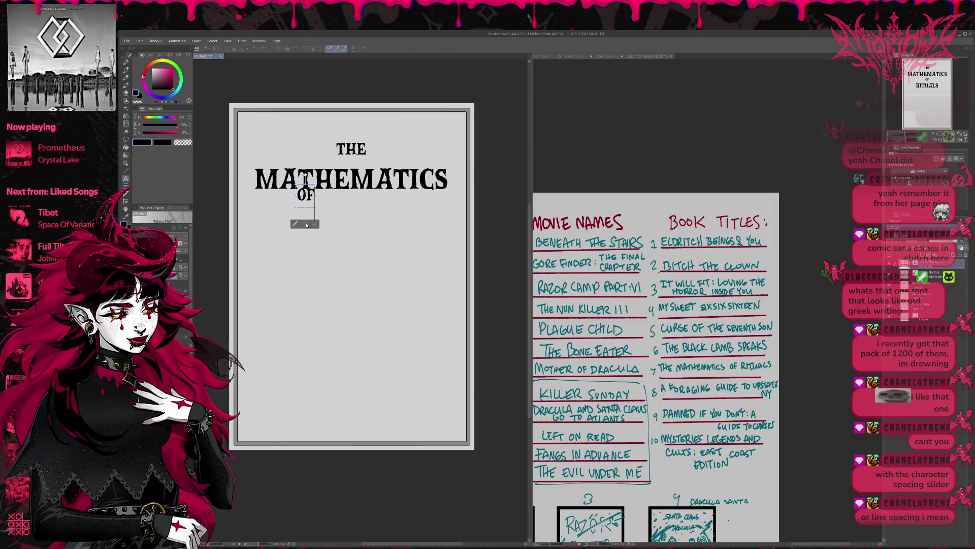
left_click(306, 225)
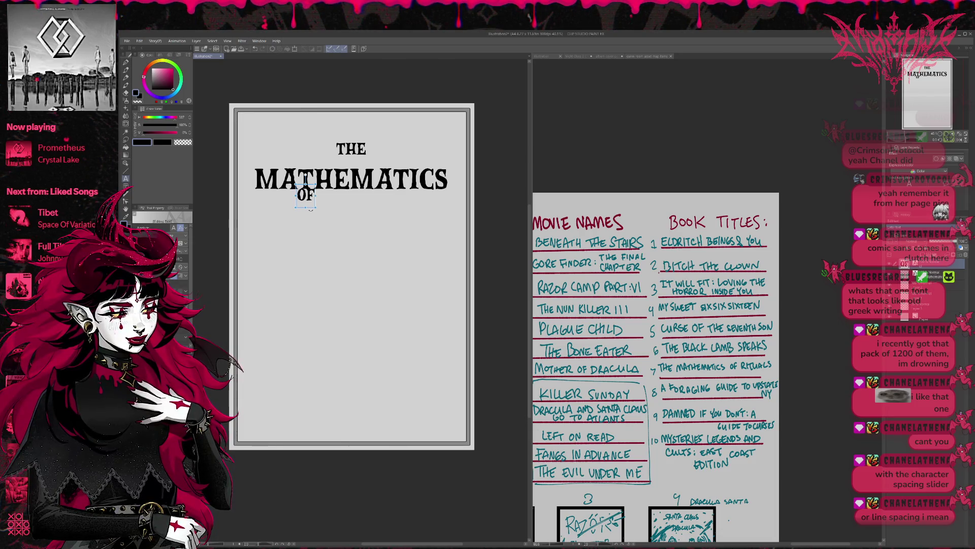
left_click_drag(312, 208, 358, 224)
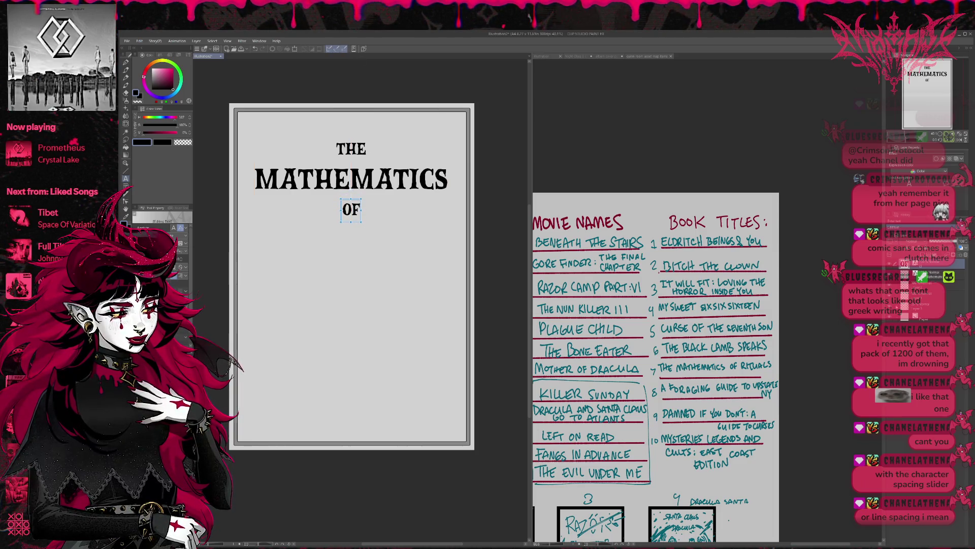
Step: Create a separate RITUALS text element and centre it beneath OF
left_click(930, 275)
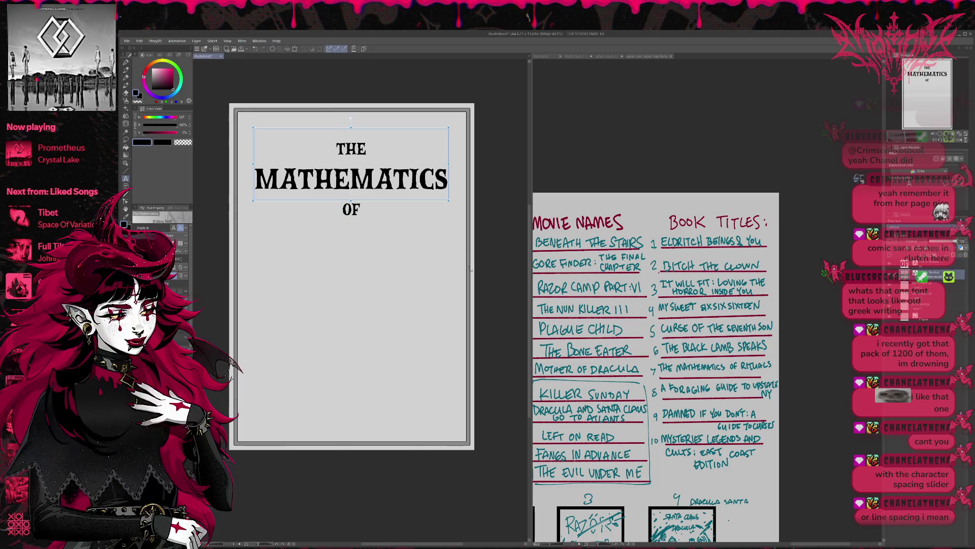
left_click(365, 239)
type("RITUALS")
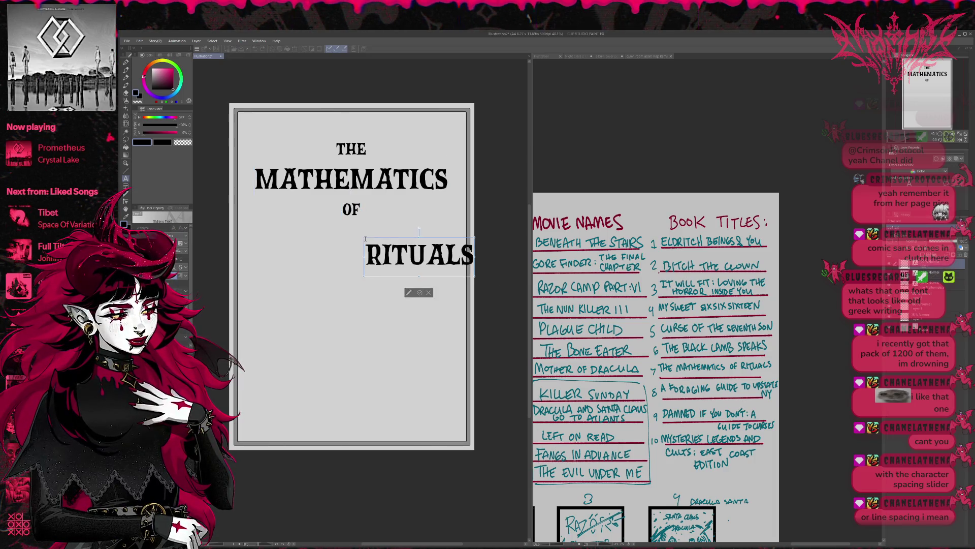
left_click(420, 293)
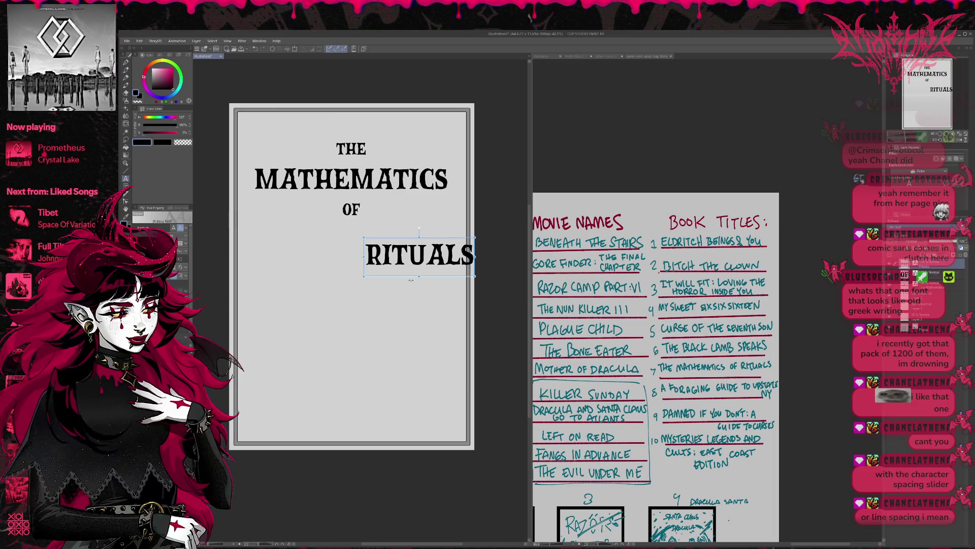
left_click_drag(413, 278, 344, 263)
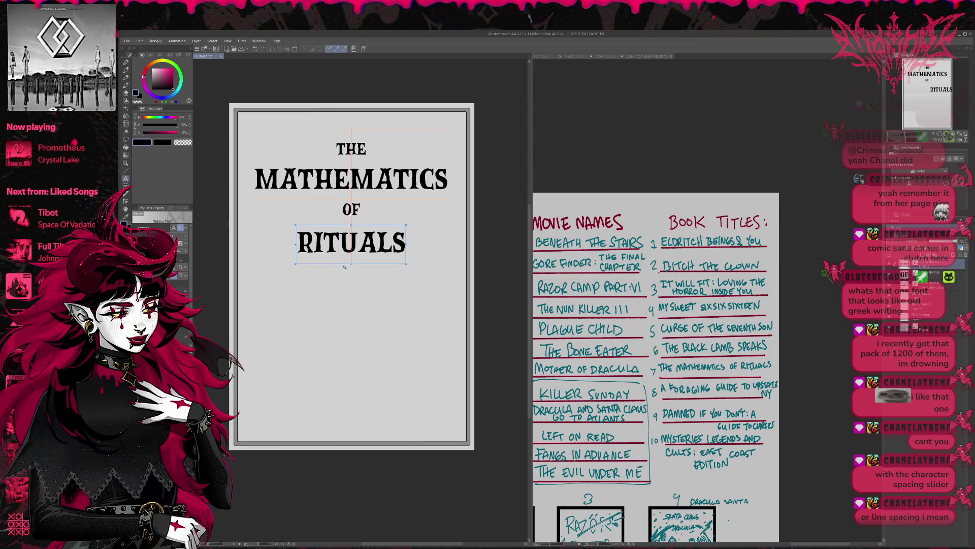
left_click_drag(345, 263, 345, 264)
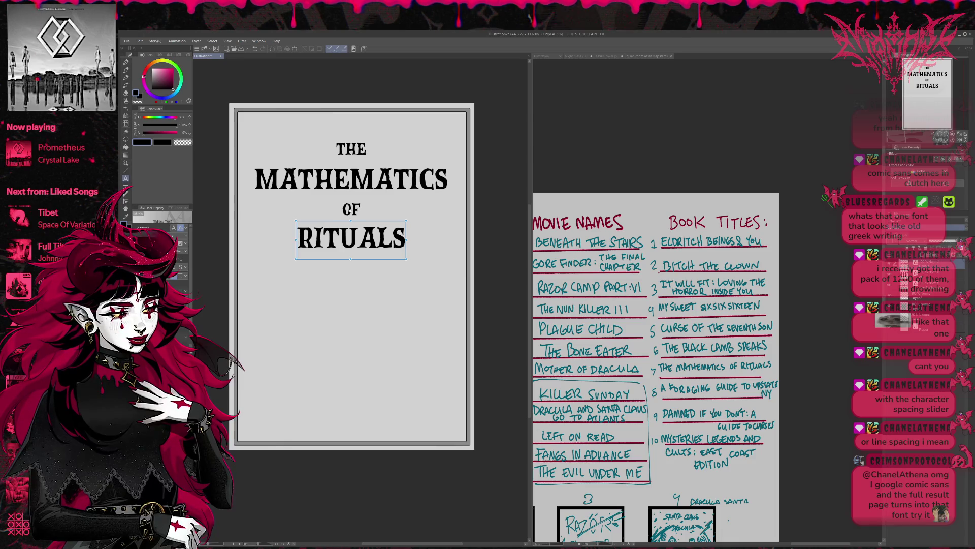
Step: Nudge the OF and RITUALS text up slightly with Ctrl+T and the arrow keys
key("ctrl+t")
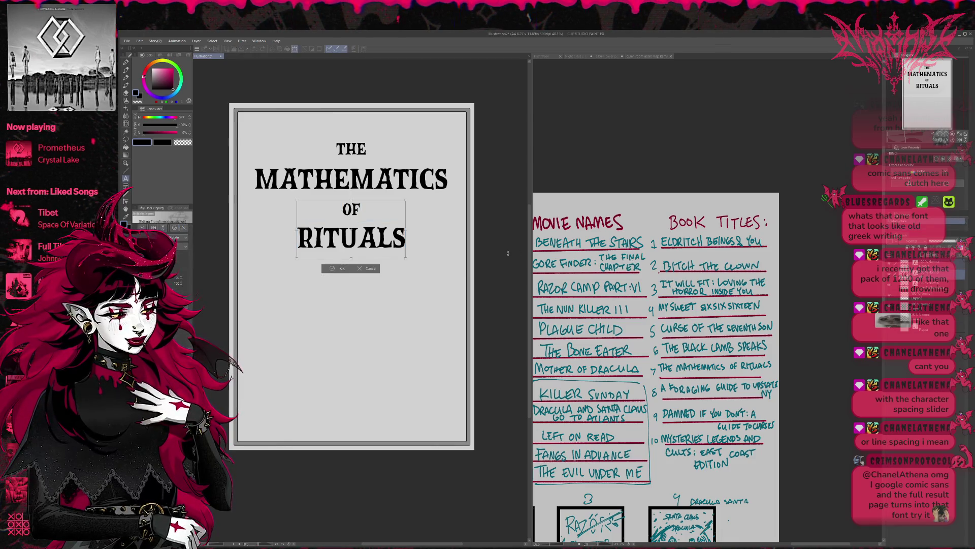
key("Up")
key("Up")
key("Up")
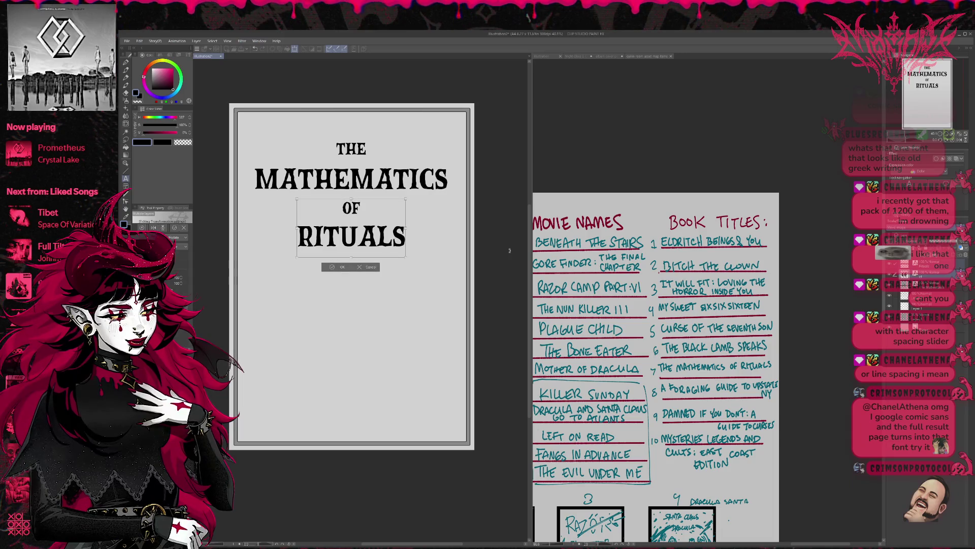
key("Up")
key("Up")
key("Up")
key("Up")
key("Up")
key("Up")
key("Up")
key("Down")
key("Down")
key("Down")
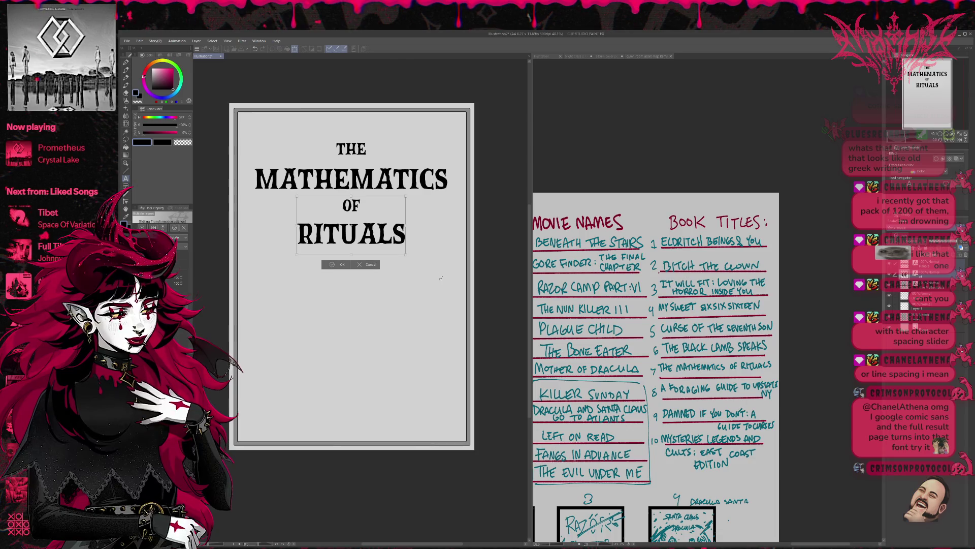
left_click(351, 205)
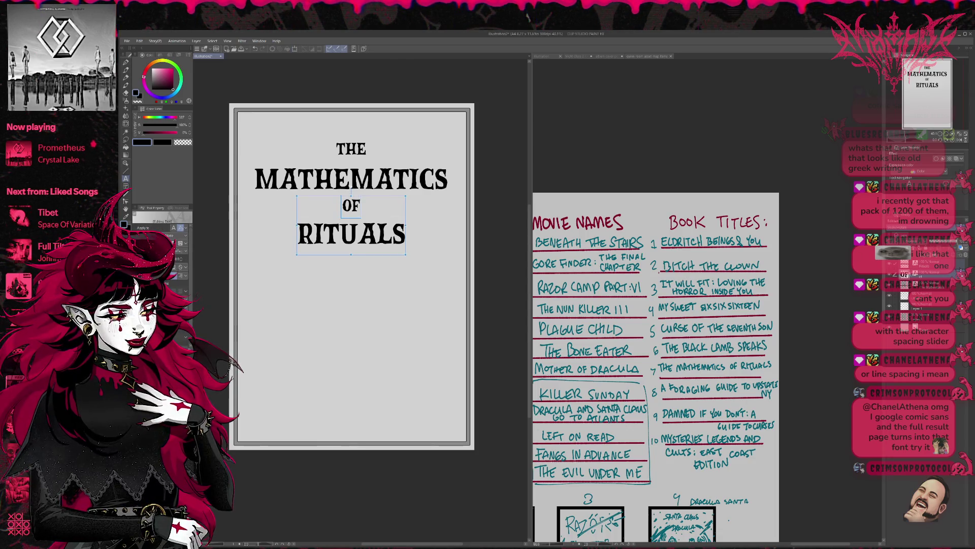
Step: Transform RITUALS alone, nudging it a pixel or two closer to OF
left_click(350, 234)
key("Escape")
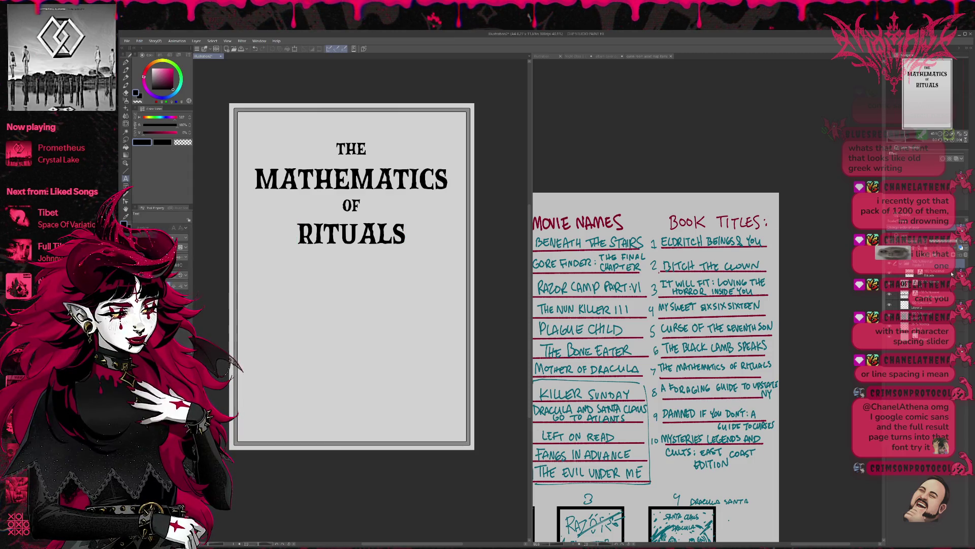
key("ctrl+t")
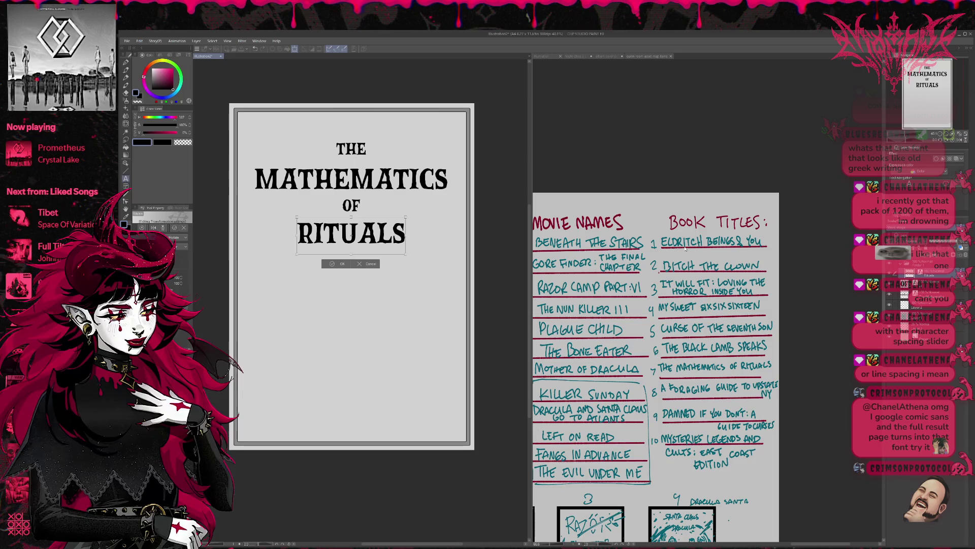
left_click_drag(350, 234, 351, 233)
key("Down")
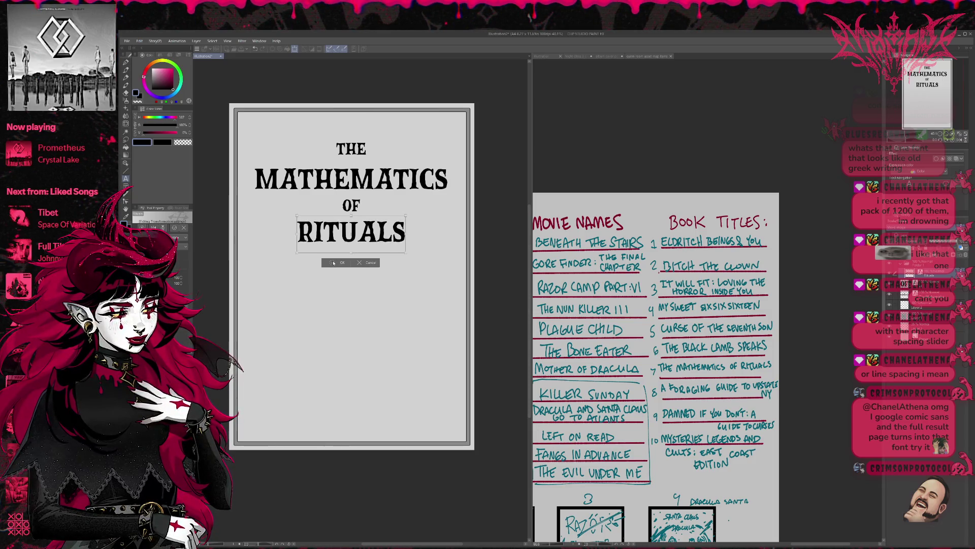
left_click(333, 261)
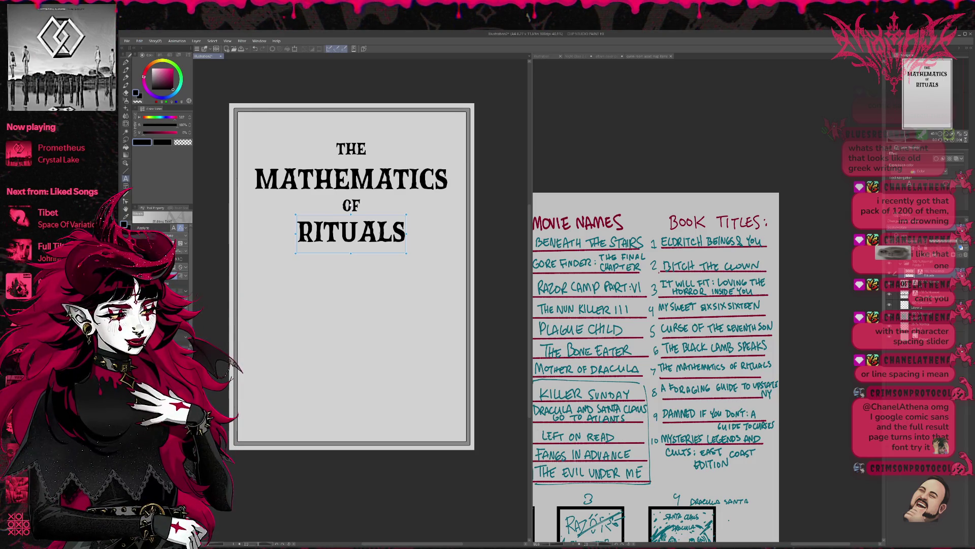
left_click_drag(359, 160, 354, 160)
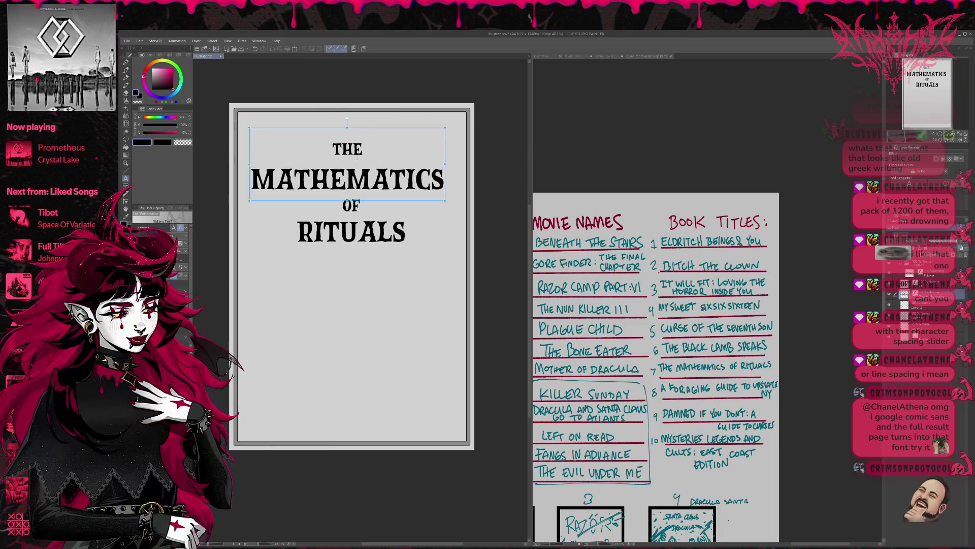
Step: Delete the word THE from the MATHEMATICS text
double_click(357, 157)
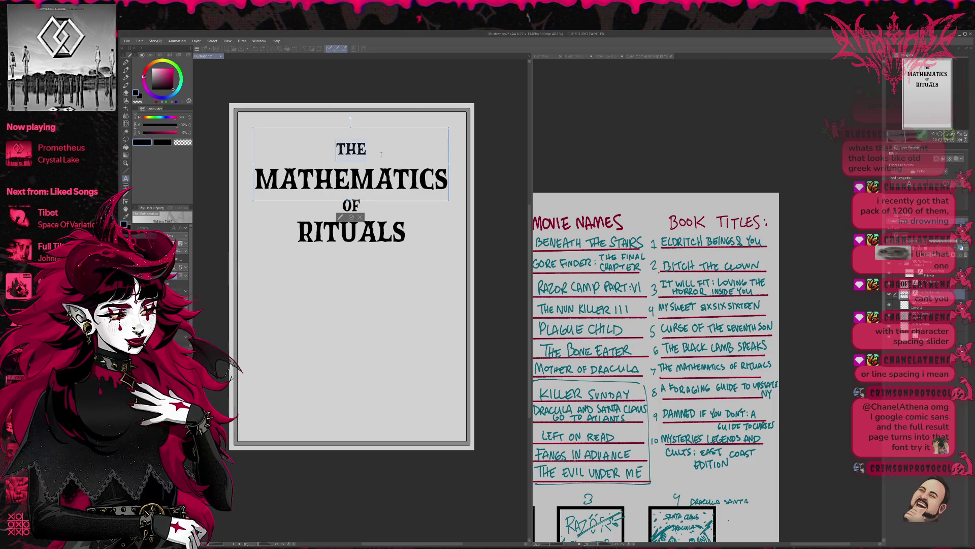
key("BackSpace")
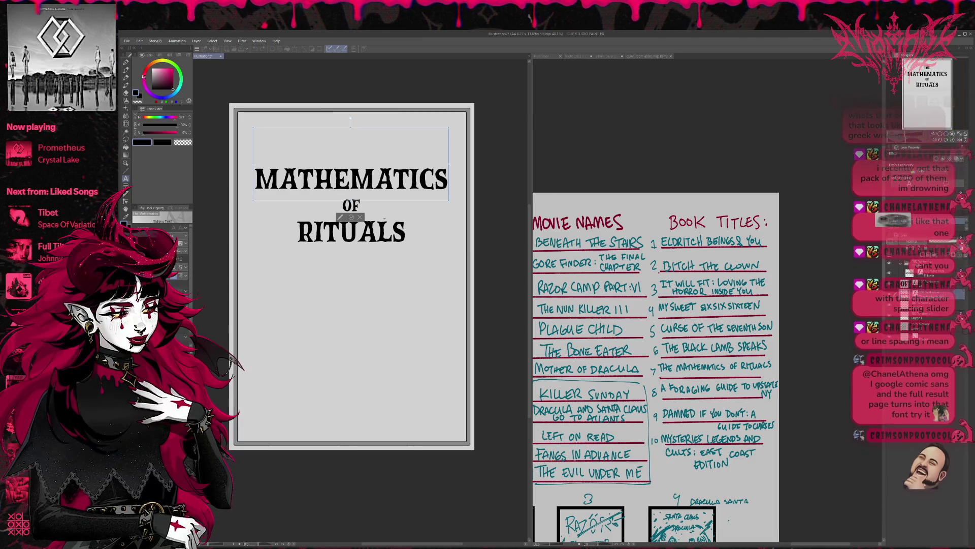
left_click(351, 218)
Step: Add THE as its own text element, centred just above MATHEMATICS
left_click(332, 282)
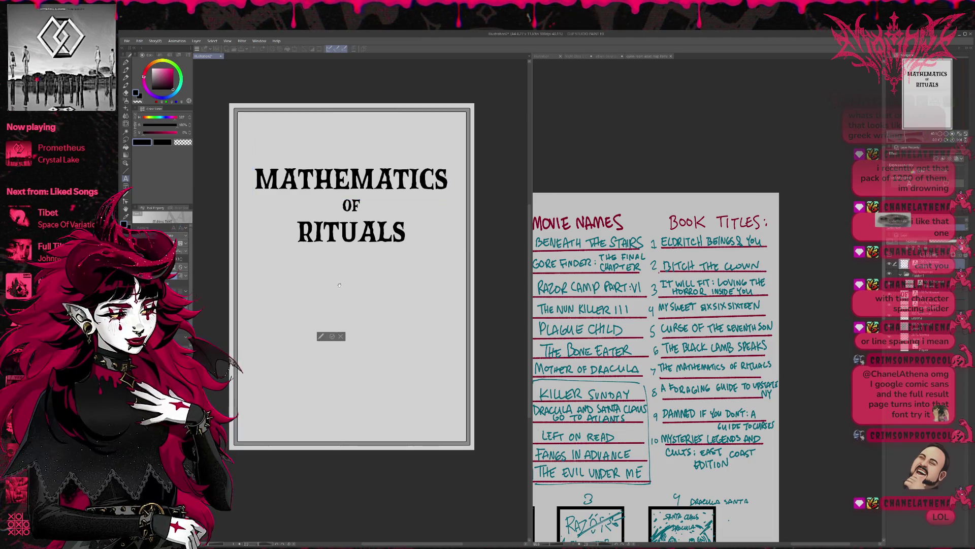
type("THE")
left_click(348, 324)
key("ctrl+t")
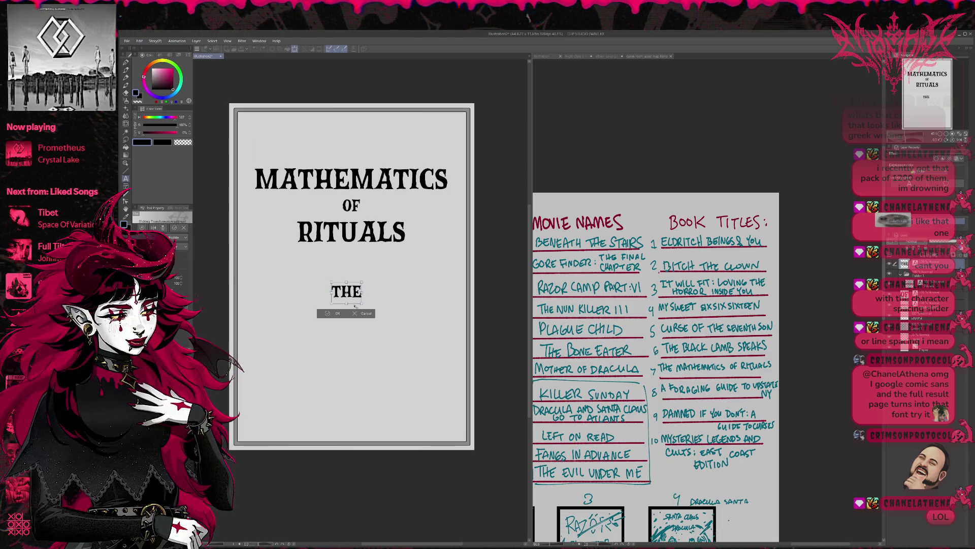
left_click_drag(355, 302, 359, 165)
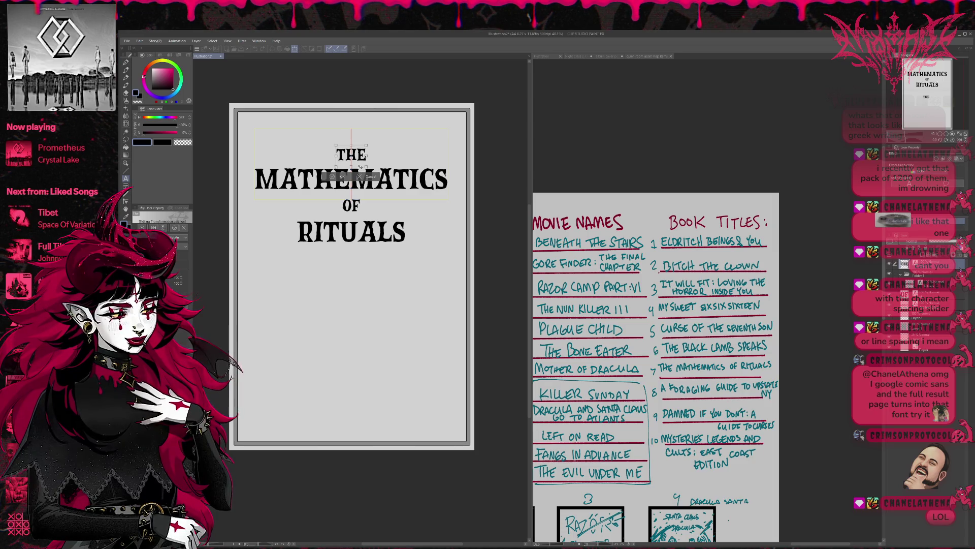
key("Up")
key("Up")
key("Up")
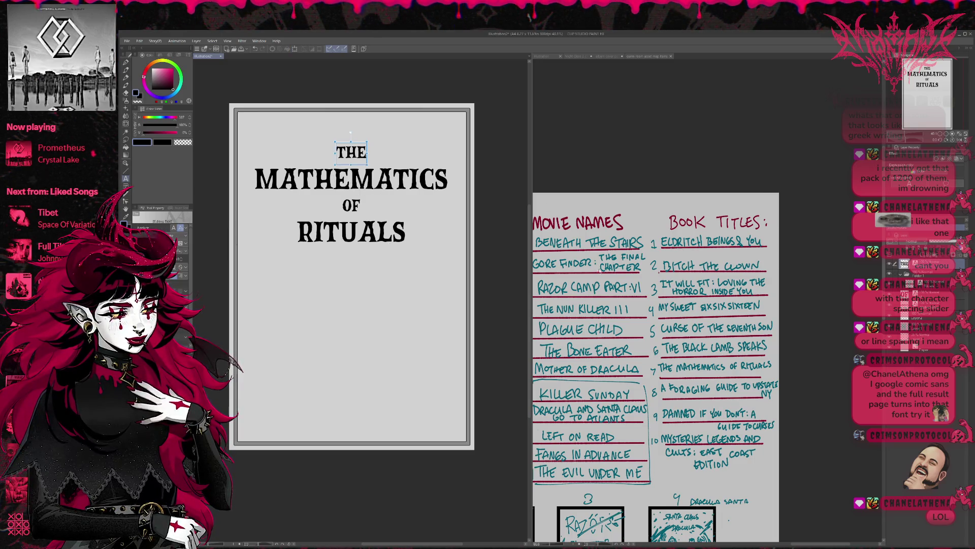
left_click(909, 283)
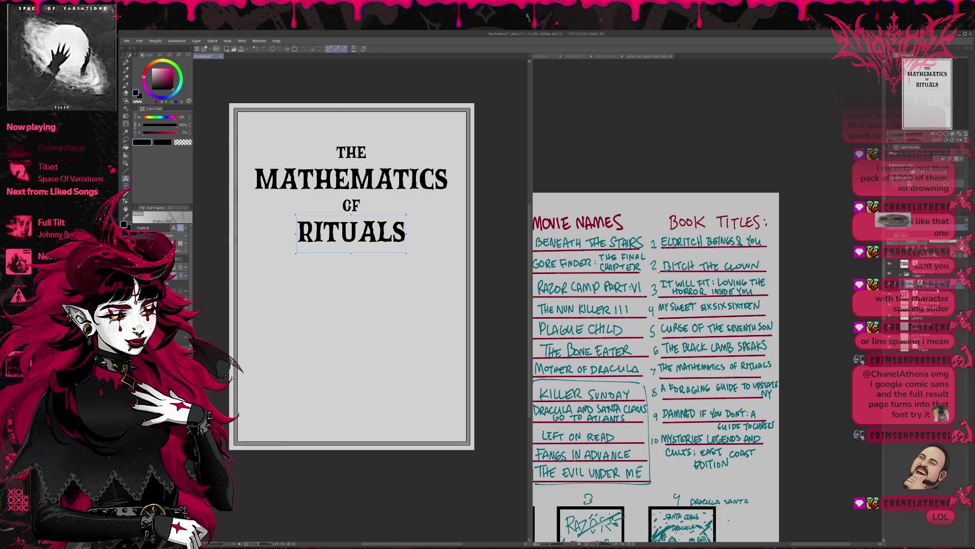
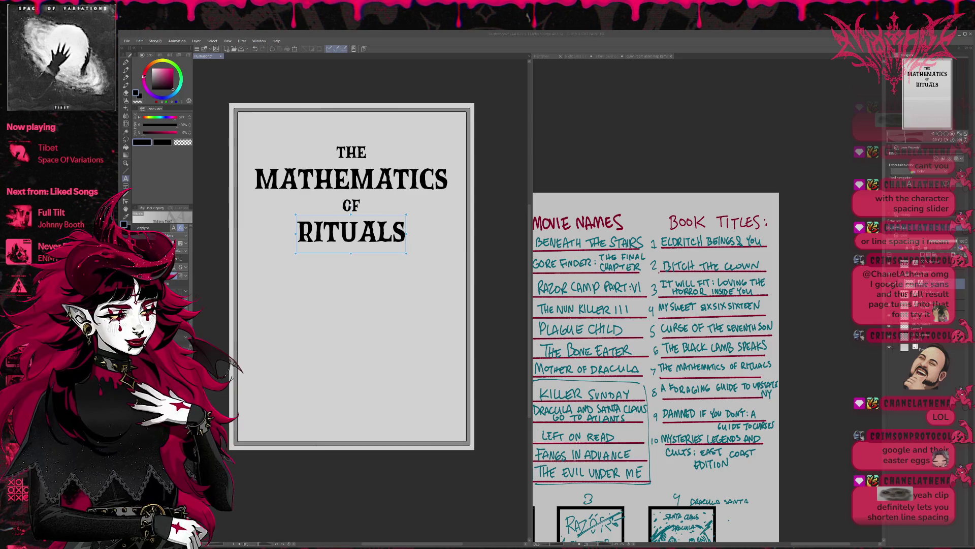
Step: Paste the pillar ornament onto the cover and shrink it to about a quarter size
key("alt+Tab")
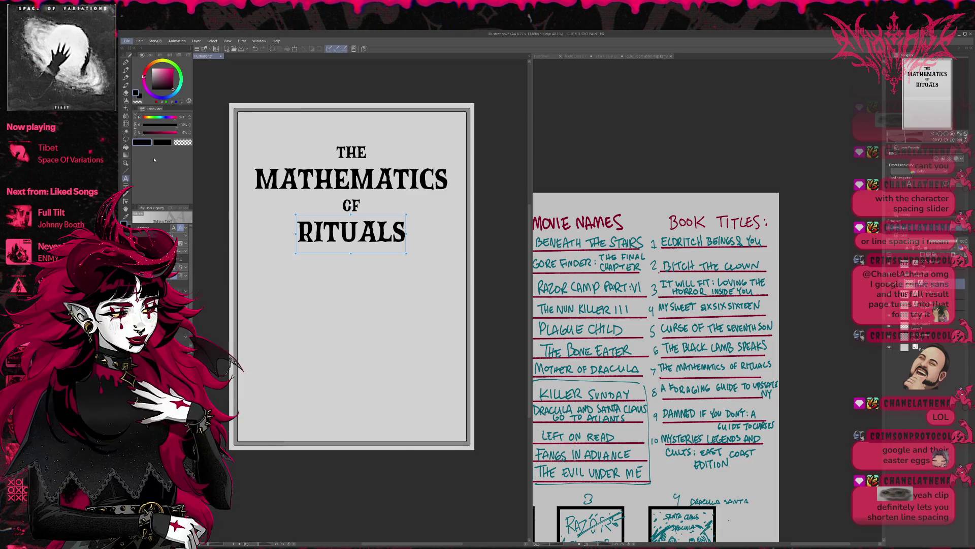
key("alt+Tab")
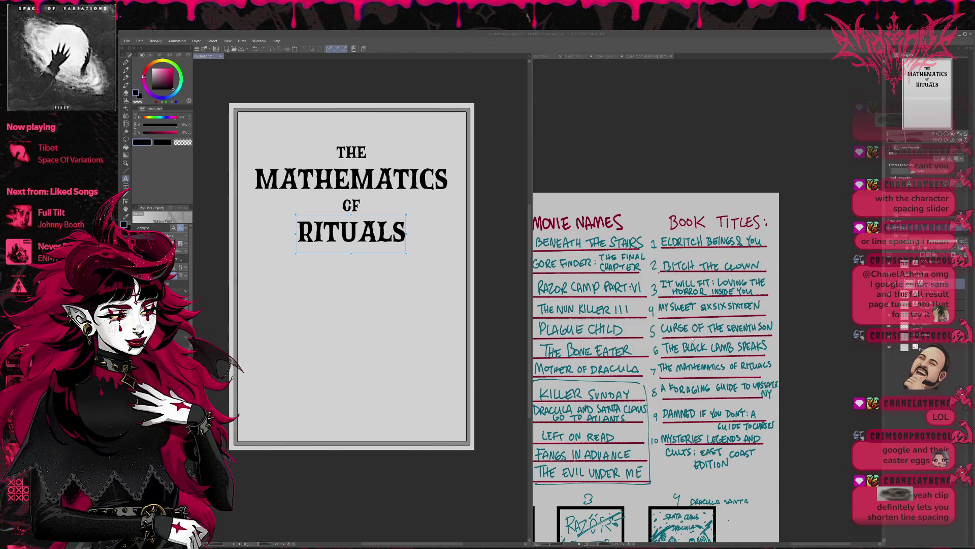
key("ctrl+v")
scroll(454, 279, "down", 2)
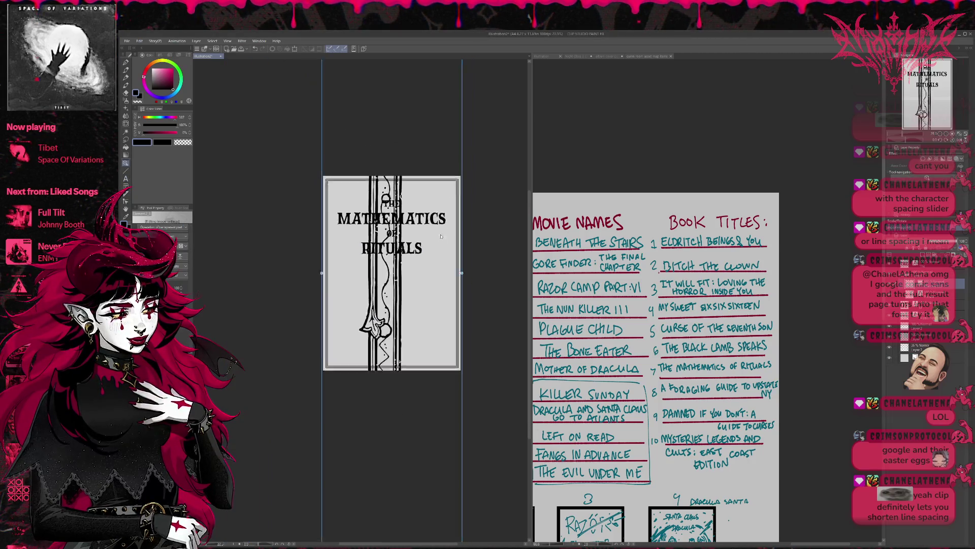
scroll(454, 279, "down", 2)
scroll(454, 279, "down", 1)
left_click_drag(449, 88, 401, 339)
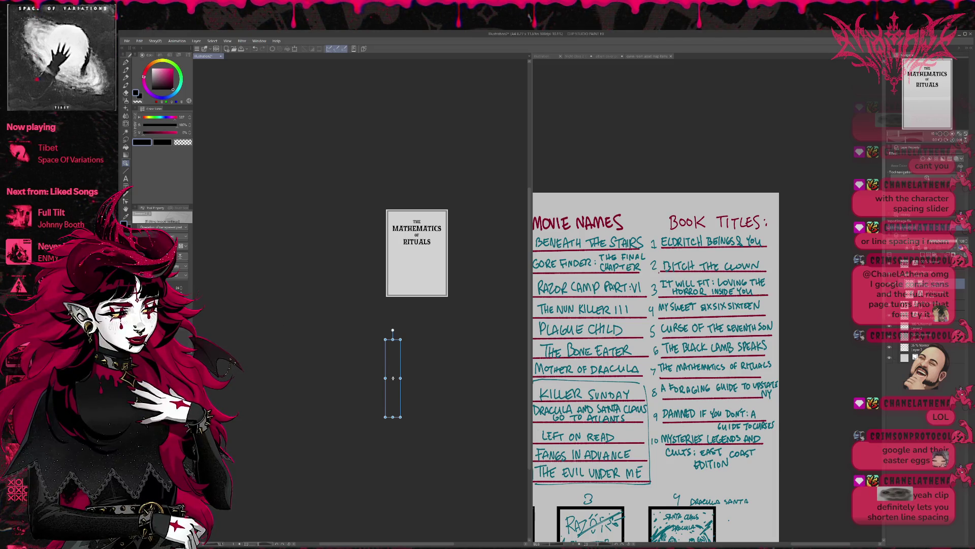
key("Return")
Step: Position the pillar along the cover's left edge
left_click_drag(392, 422, 392, 300)
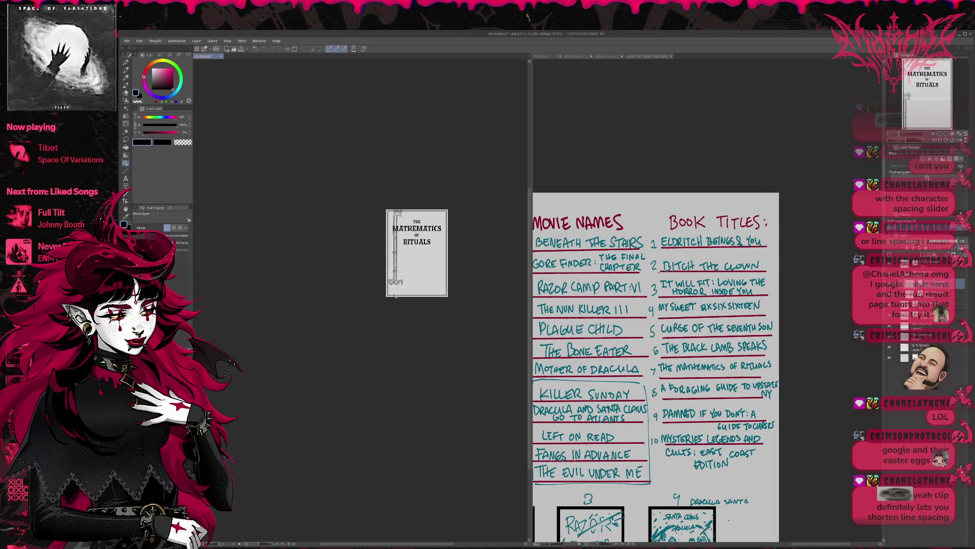
scroll(392, 300, "up", 5)
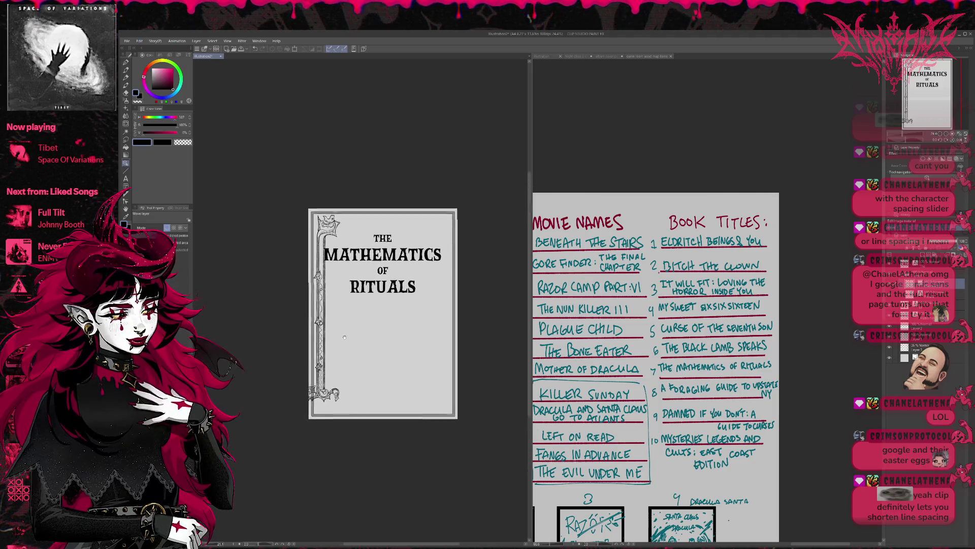
left_click_drag(392, 300, 401, 308)
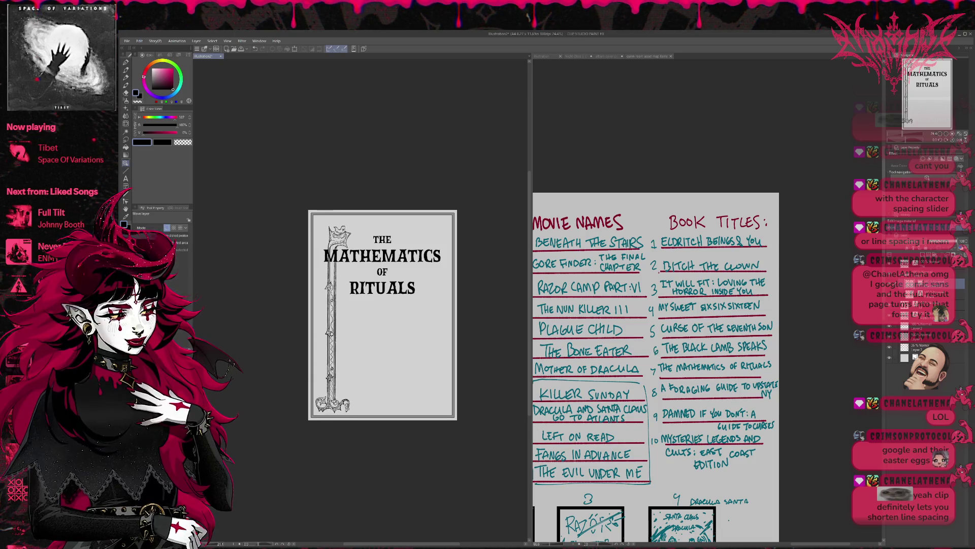
left_click_drag(400, 308, 401, 310)
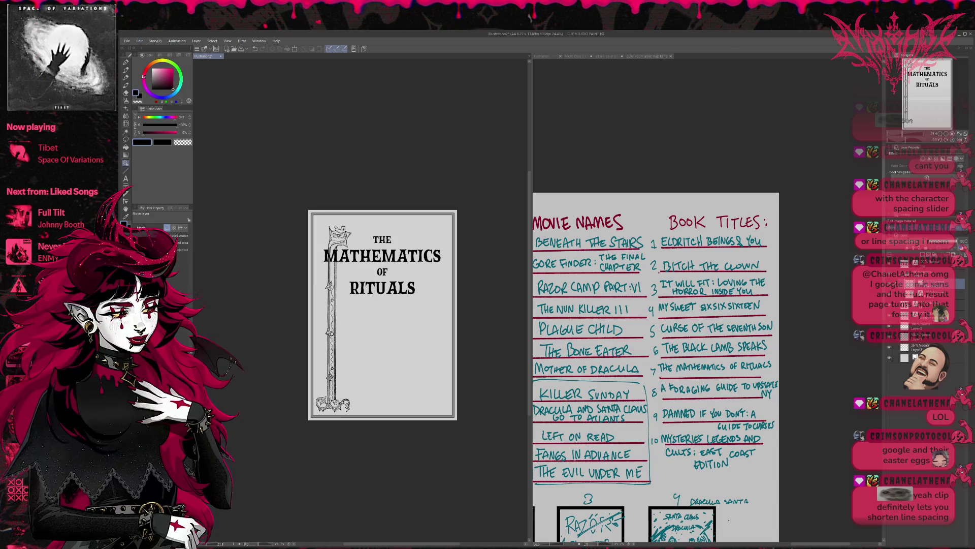
Step: Flip the pillar so its decorative end is on top and stretch it slightly downward
key("ctrl+t")
left_click_drag(359, 471, 338, 347)
left_click_drag(331, 406, 330, 409)
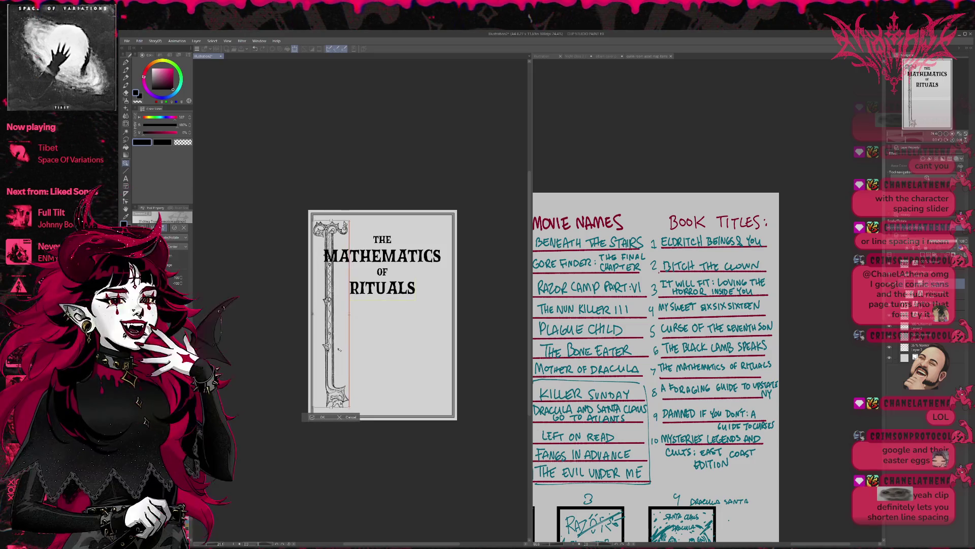
left_click(315, 418)
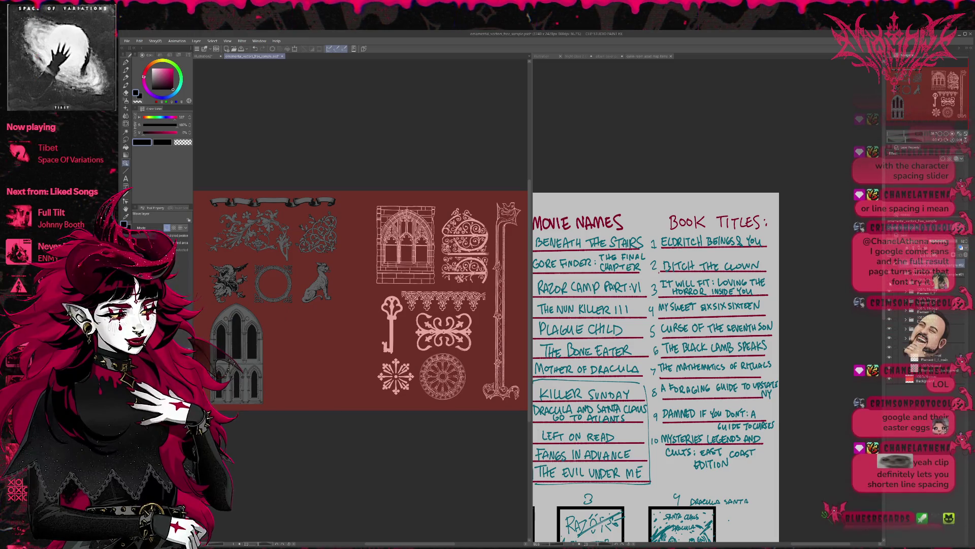
Step: On the ornament sheet, select an ornament layer to copy, then return to the book cover
left_click(890, 291)
left_click(889, 302)
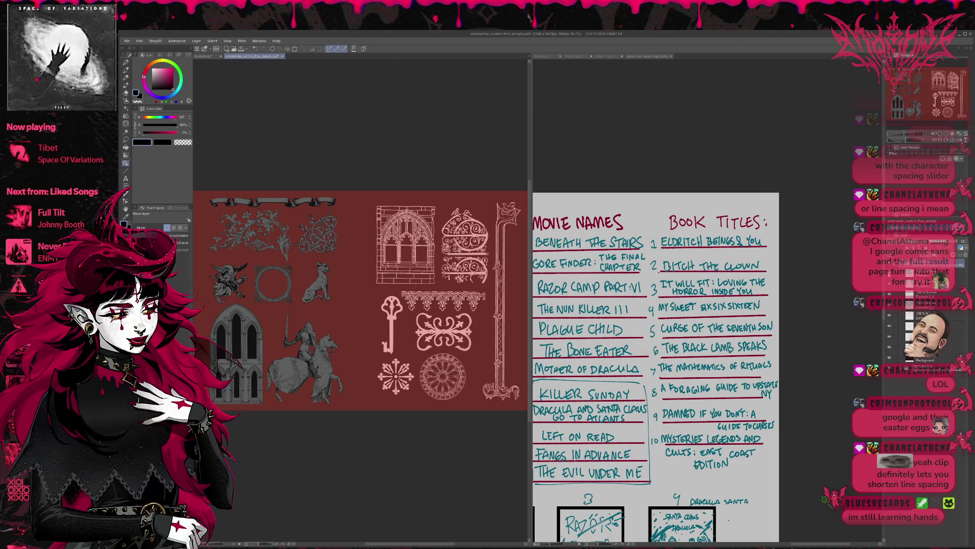
left_click(893, 327)
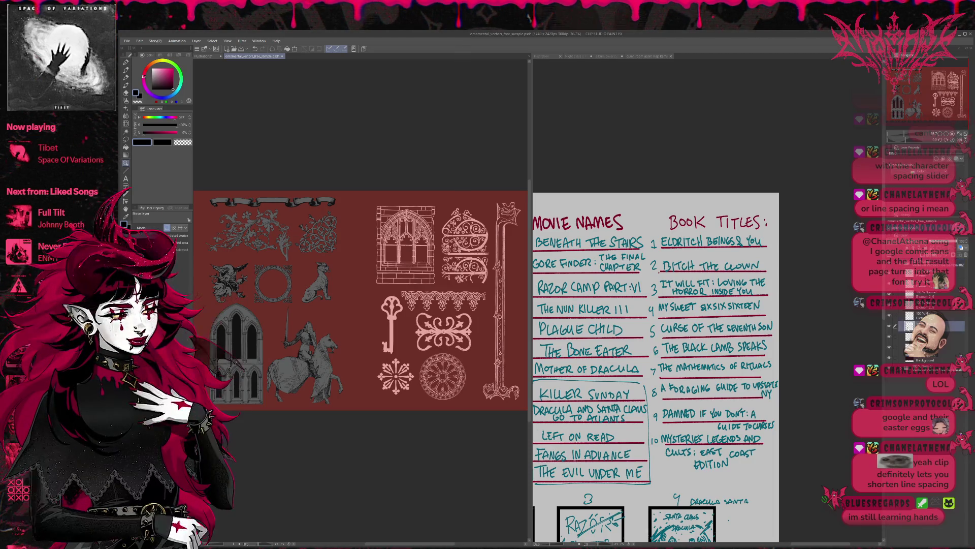
left_click(279, 49)
left_click(207, 57)
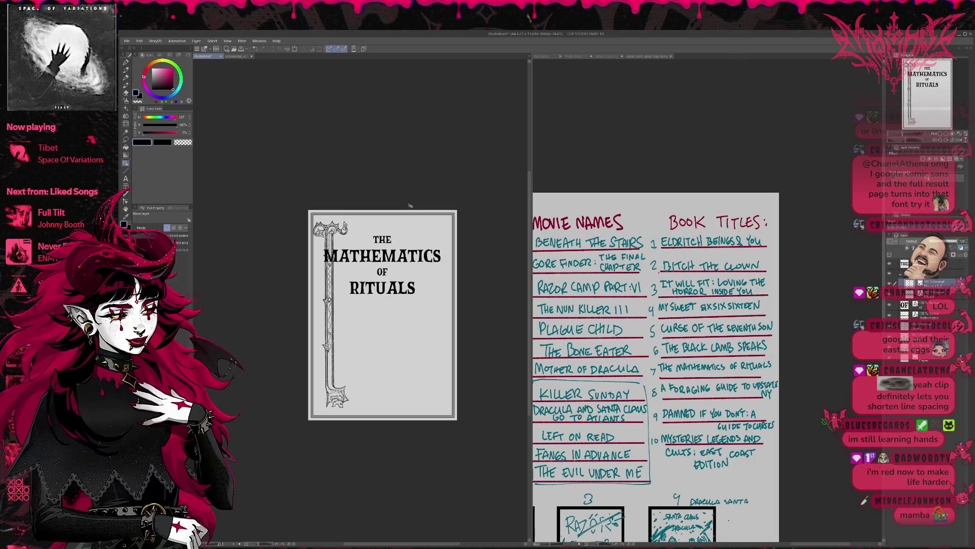
Step: Paste the ornament, tint it with Layer color, and place it at the cover's top-left corner
key("ctrl+v")
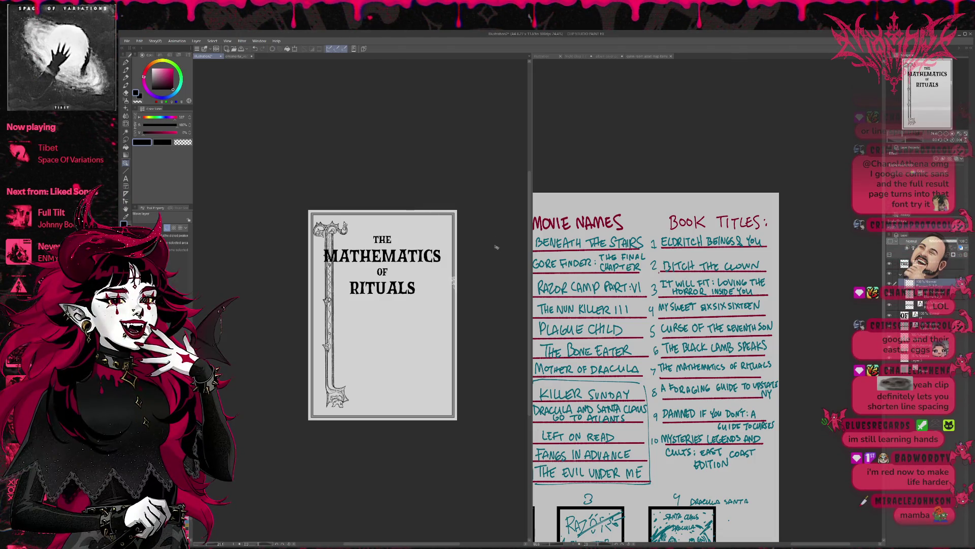
left_click(958, 159)
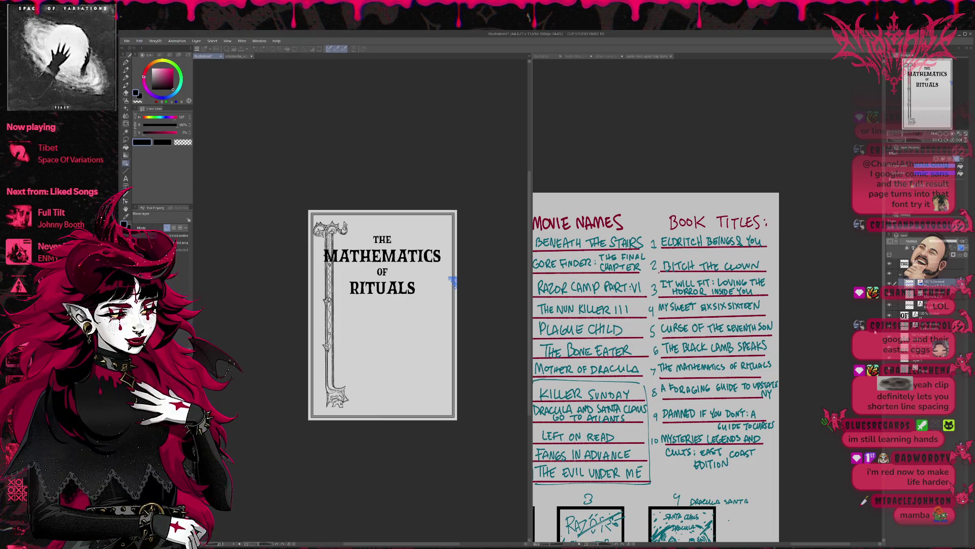
left_click_drag(474, 263, 354, 220)
key("ctrl+t")
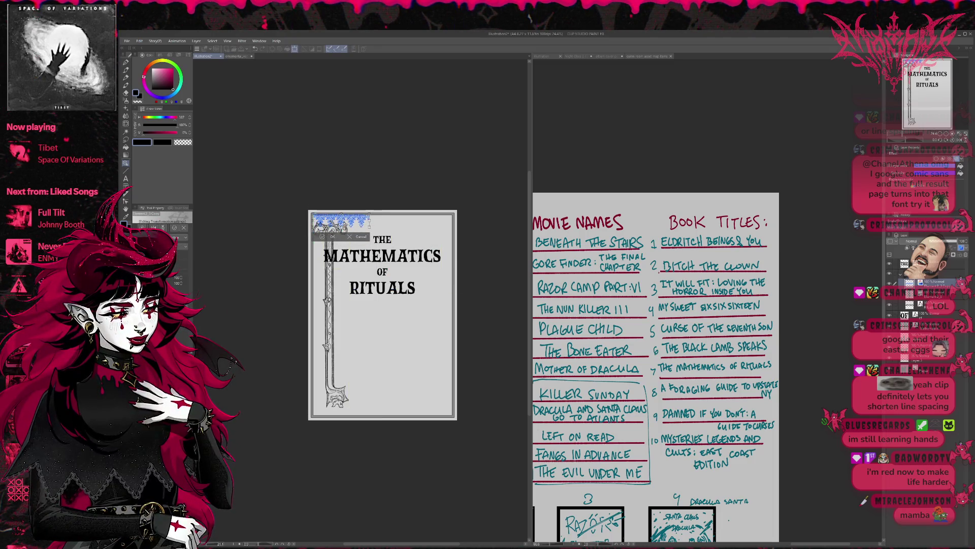
left_click(321, 237)
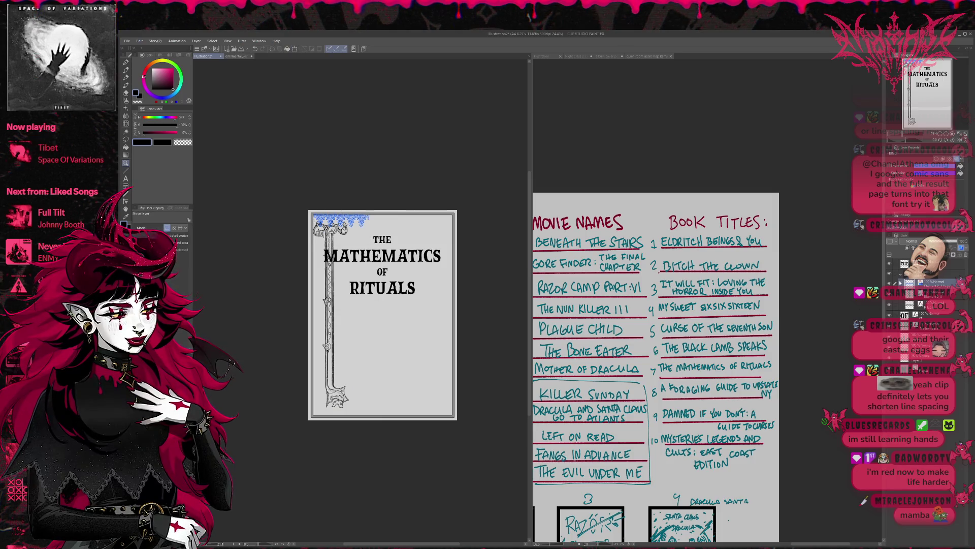
Step: Hide the left-edge pillar and add a copy of the strip shifted right along the top
left_click(890, 294)
key("ctrl+c")
key("ctrl+v")
key("ctrl+t")
left_click_drag(355, 220, 417, 225)
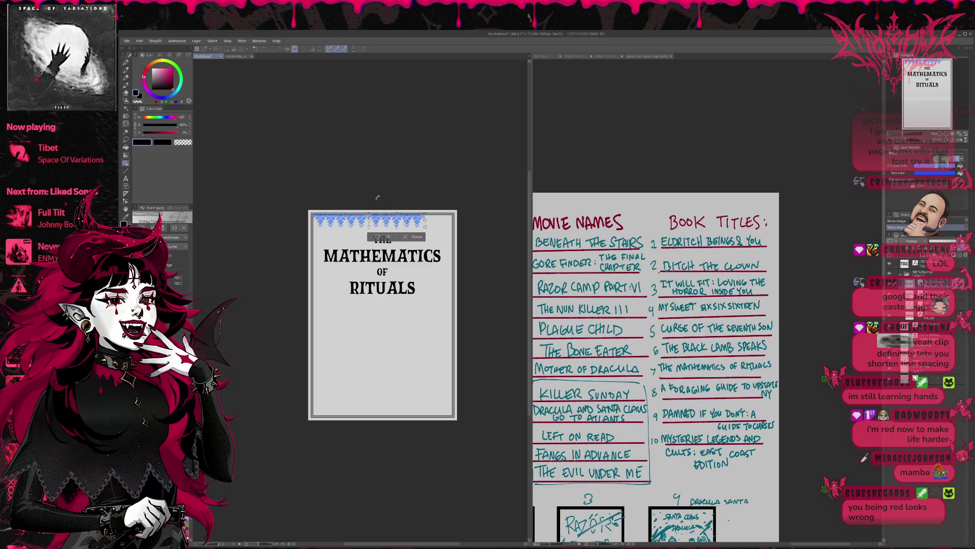
left_click(384, 237)
scroll(395, 222, "up", 3)
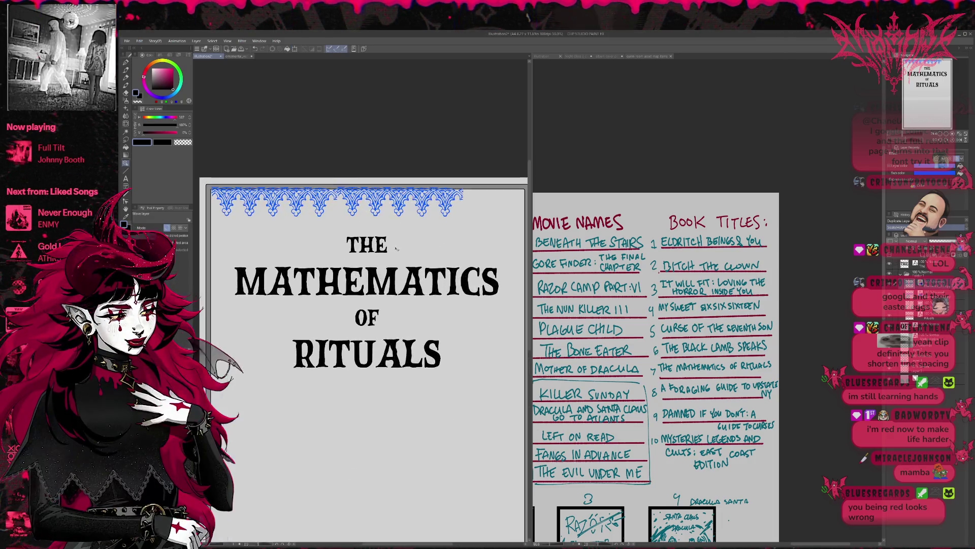
Step: Adjust the right ornament section and add another strip copy to fill the top edge
key("ctrl+t")
left_click_drag(396, 272, 386, 273)
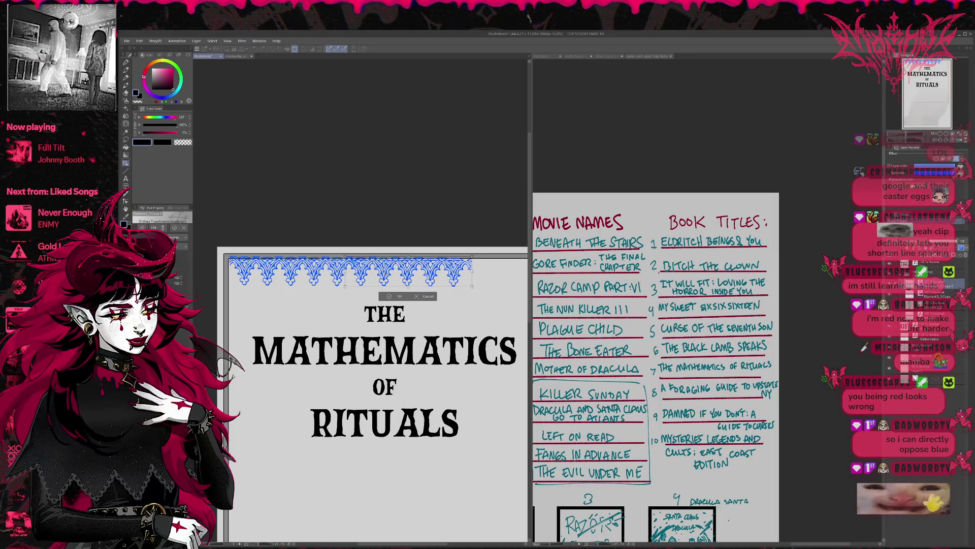
left_click(390, 297)
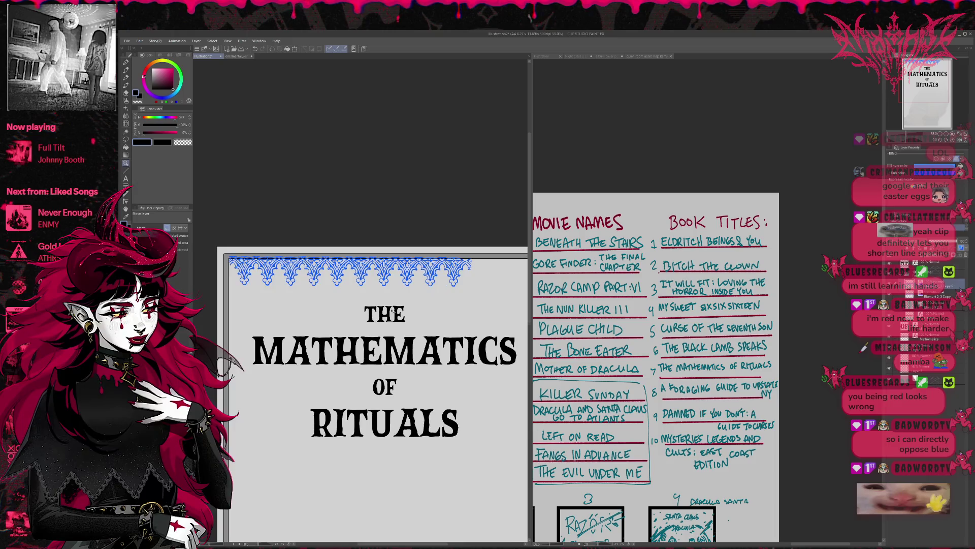
scroll(392, 311, "down", 1)
scroll(392, 310, "down", 2)
scroll(392, 311, "down", 1)
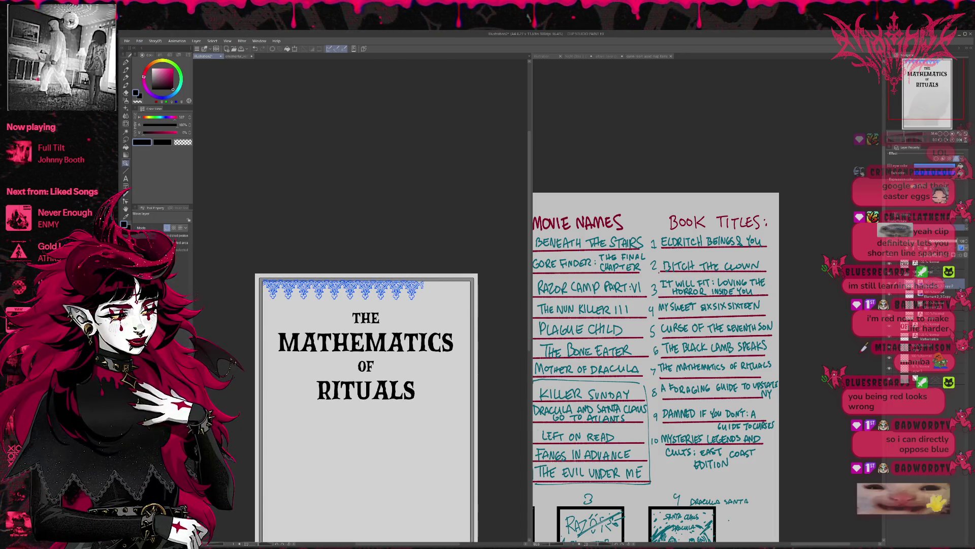
key("ctrl+v")
key("ctrl+t")
left_click_drag(406, 292, 484, 299)
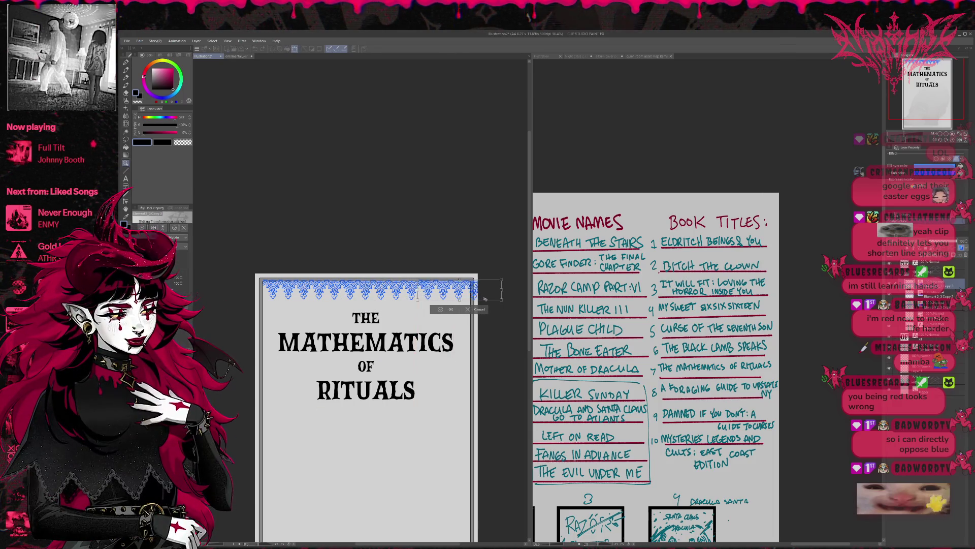
left_click_drag(504, 294, 499, 290)
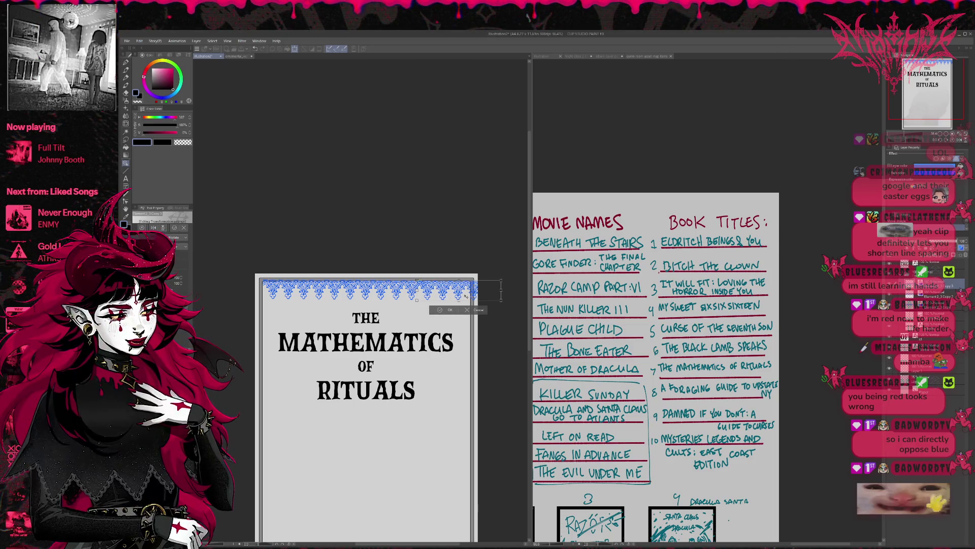
left_click(447, 311)
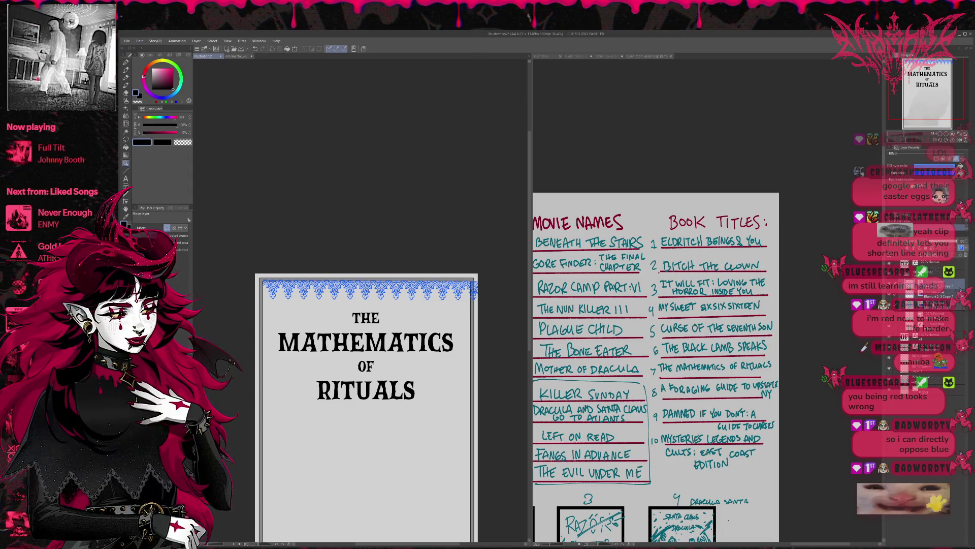
Step: Resize and align the blue ornament band to span the full top edge
key("ctrl+t")
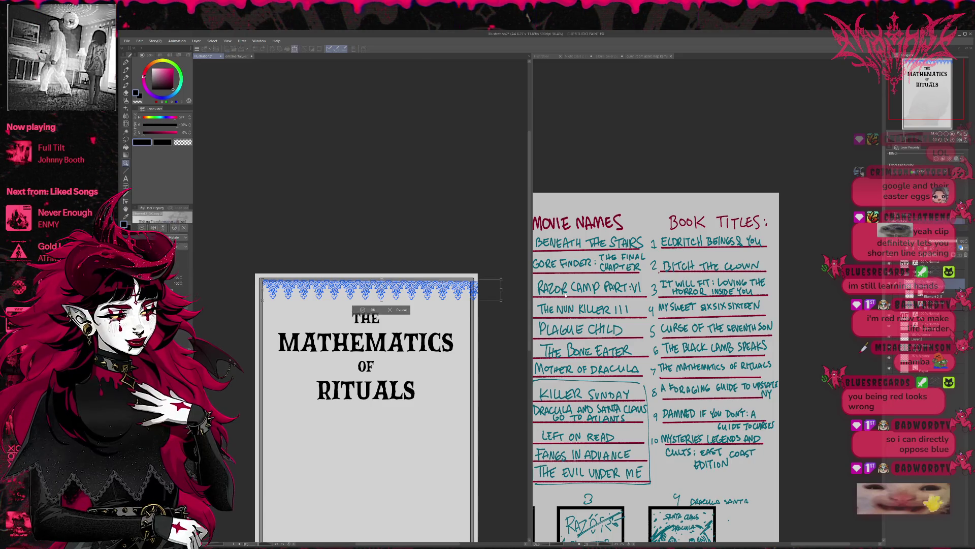
key("Left")
key("Left")
key("Left")
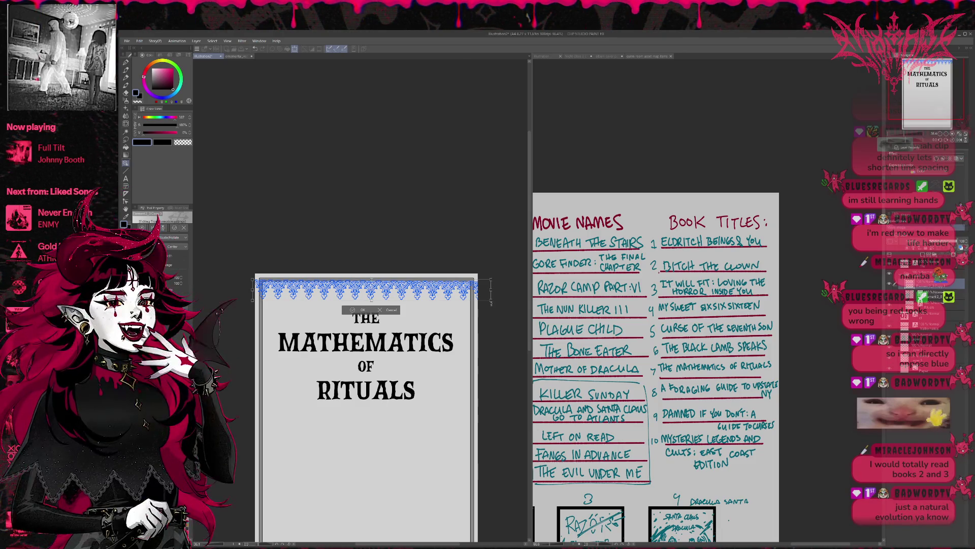
left_click_drag(492, 303, 535, 352)
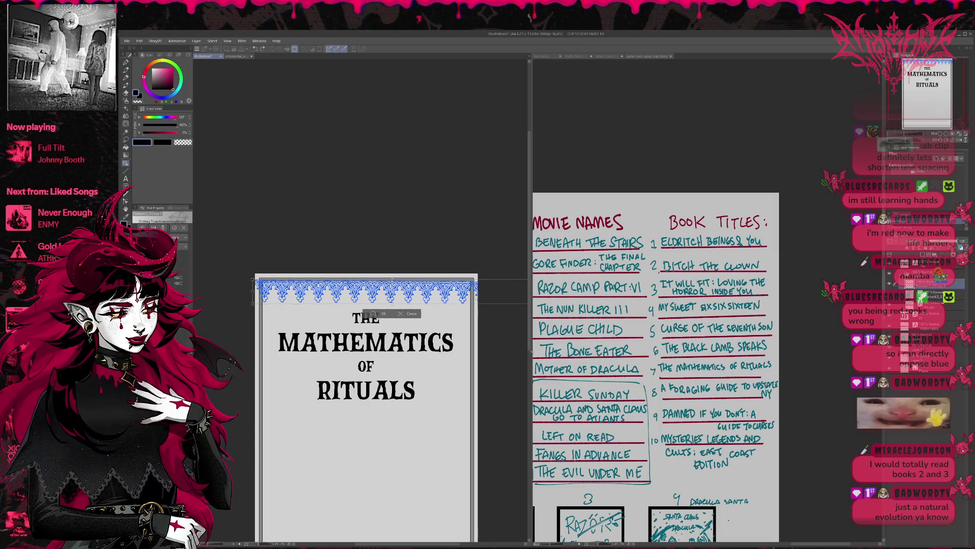
left_click_drag(252, 290, 259, 291)
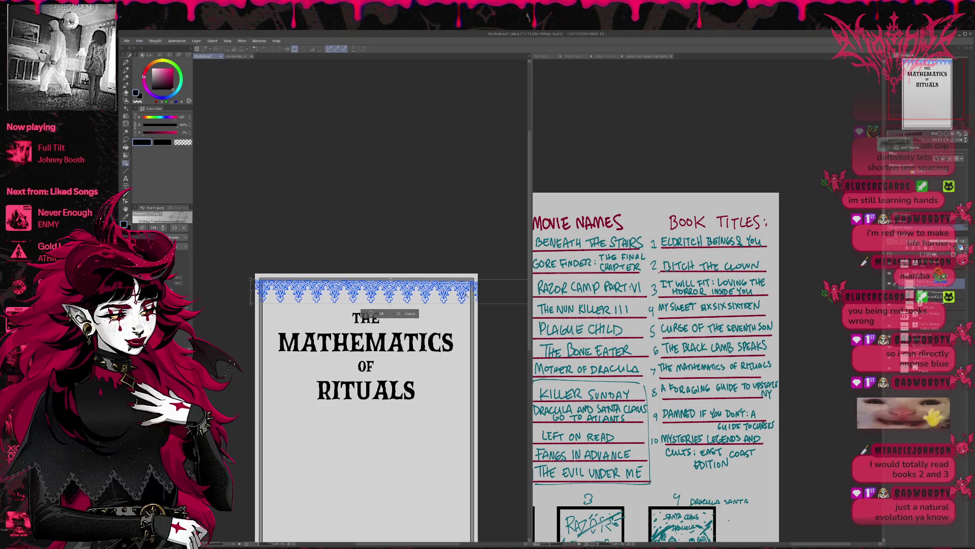
left_click_drag(475, 294, 477, 295)
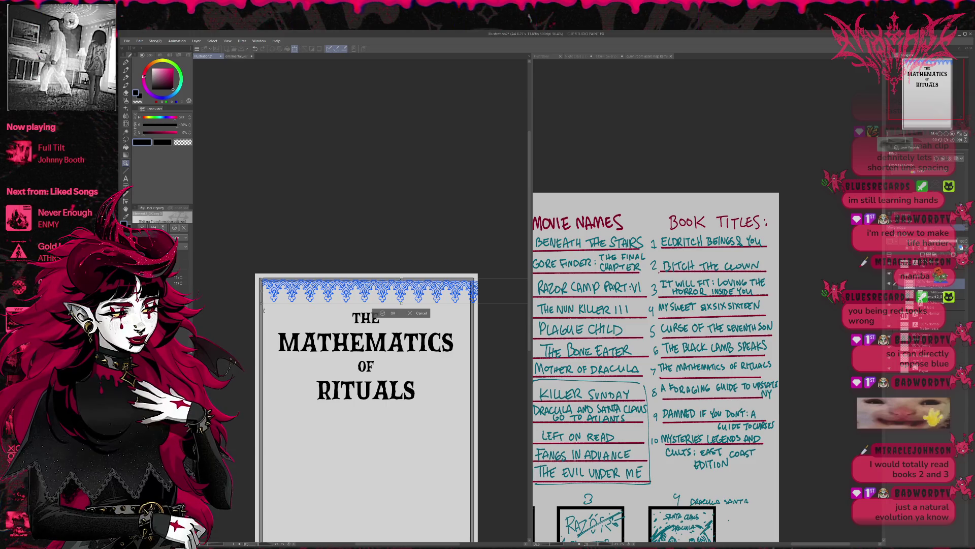
left_click_drag(260, 302, 231, 306)
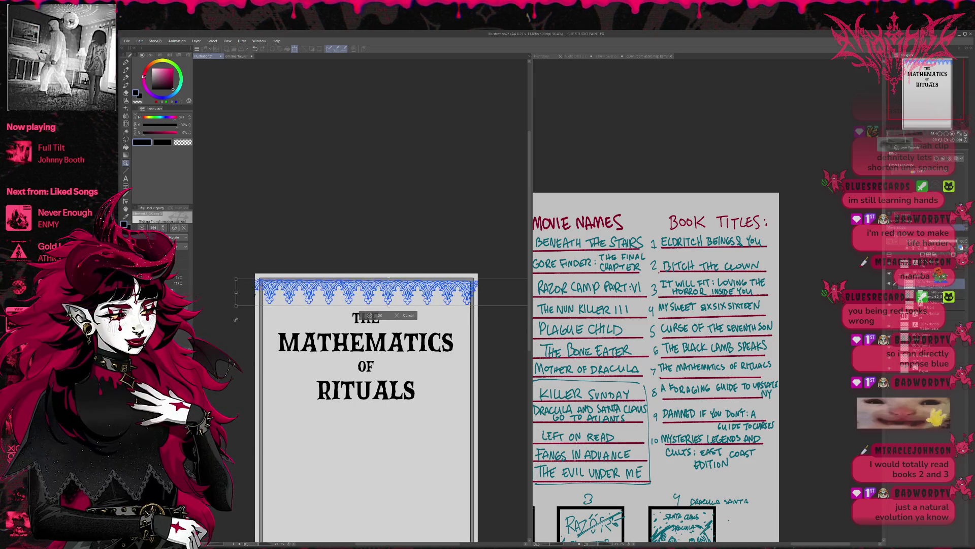
left_click_drag(309, 303, 312, 306)
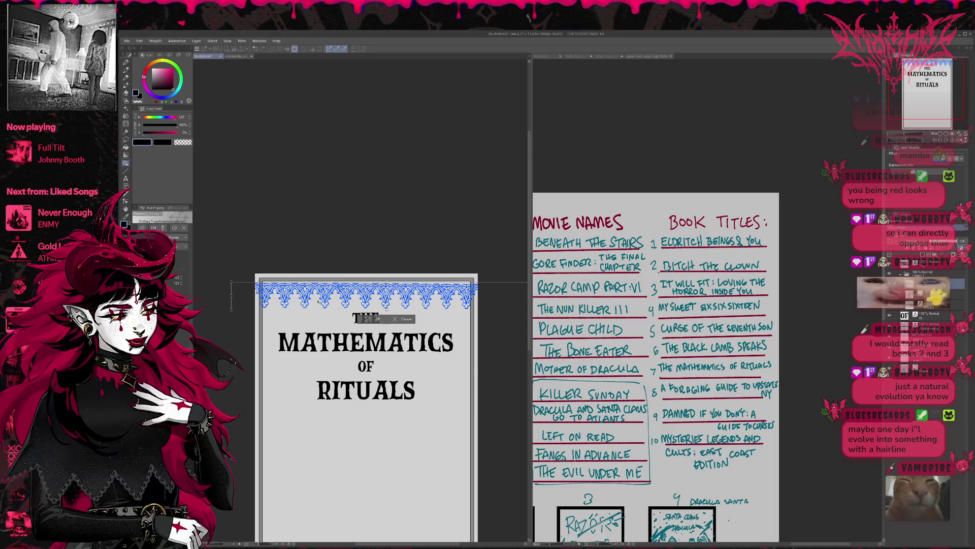
left_click_drag(318, 301, 317, 300)
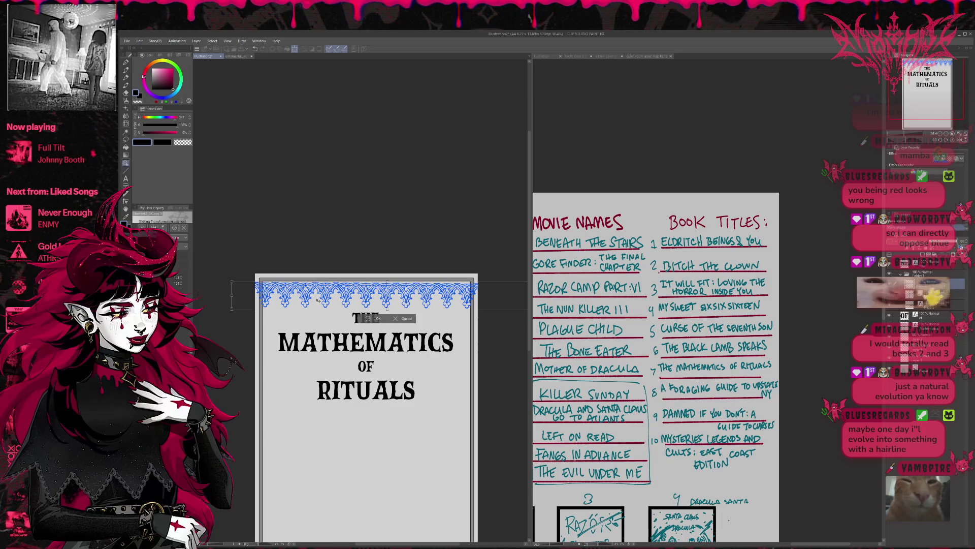
left_click_drag(317, 300, 317, 299)
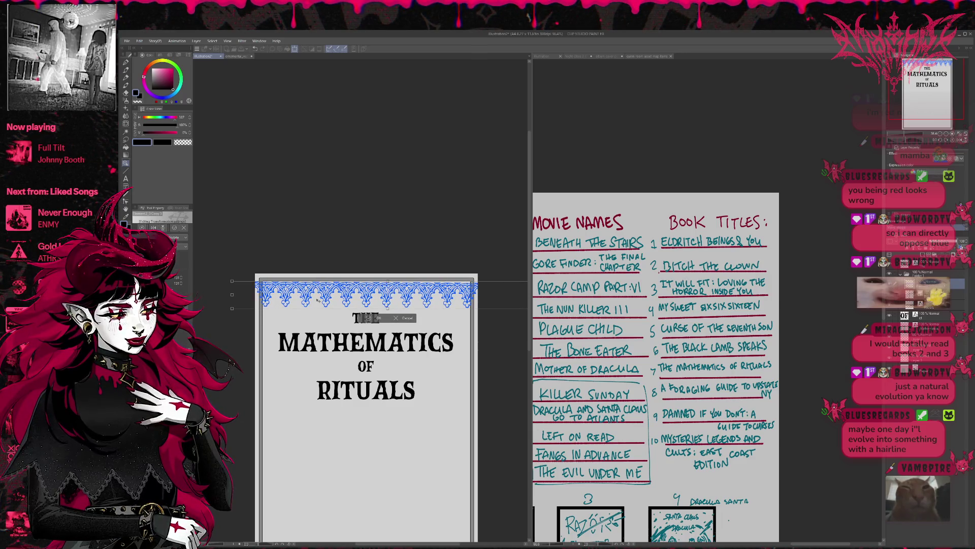
key("Return")
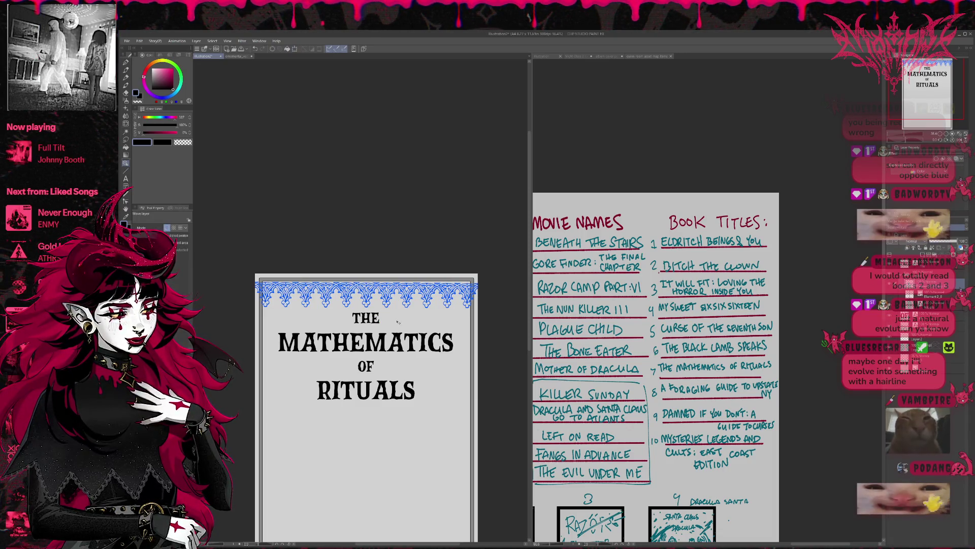
Step: Undo the blue top ornament and reorder layers in the layer stack
key("ctrl+z")
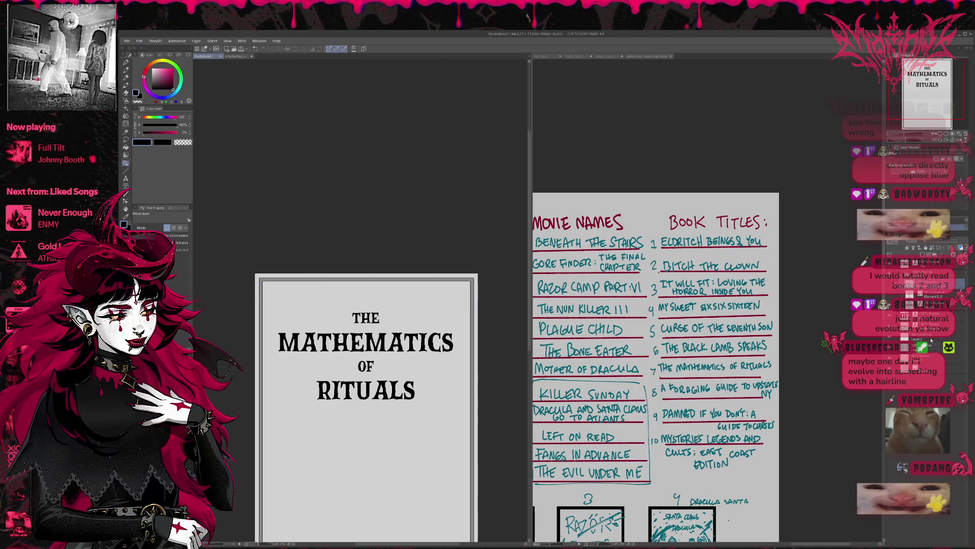
left_click(930, 368)
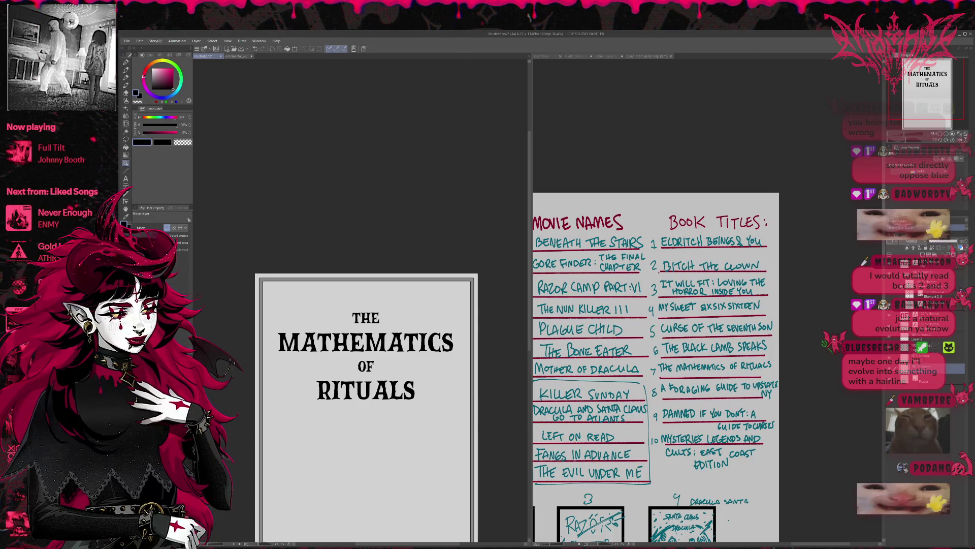
scroll(929, 330, "down", 1)
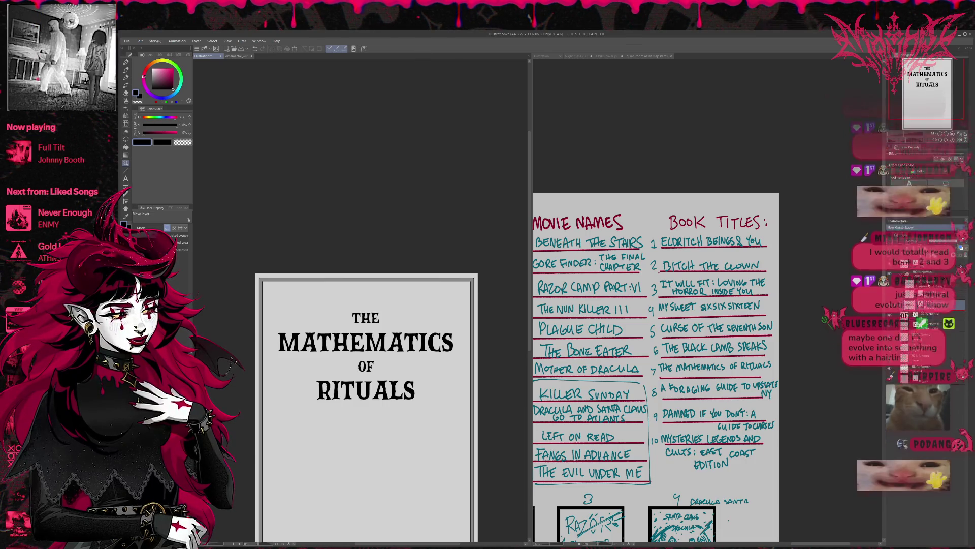
left_click(935, 315)
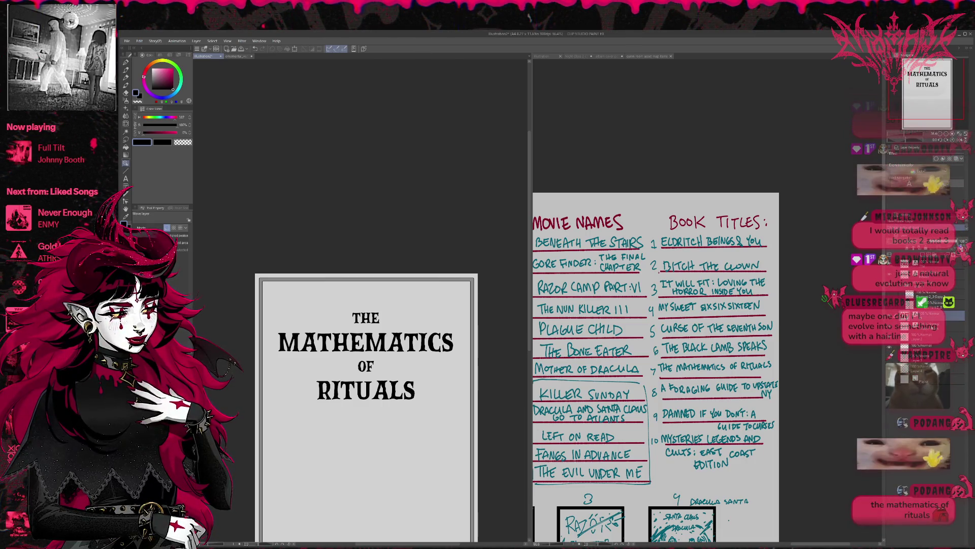
left_click_drag(930, 314, 930, 285)
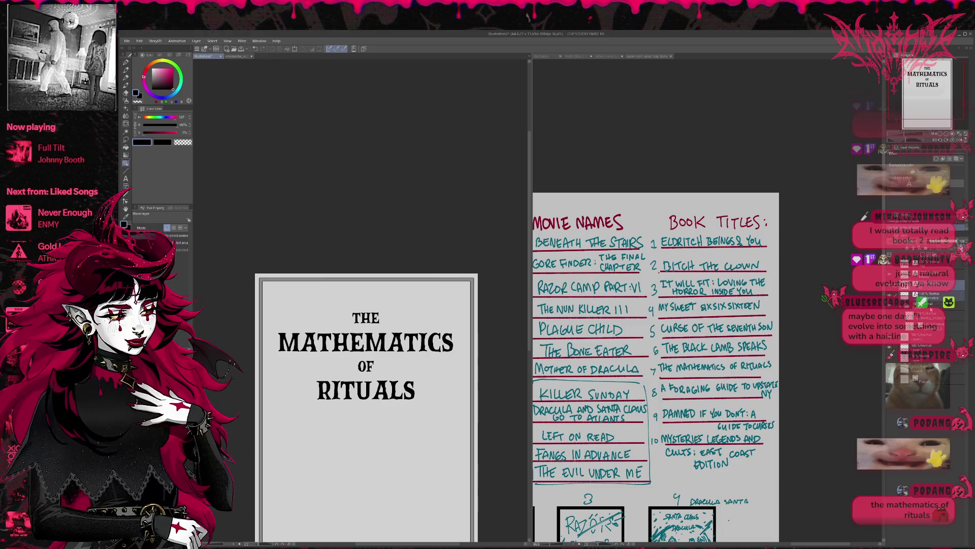
Step: Select the Paper layer and hide the title text
left_click(930, 303)
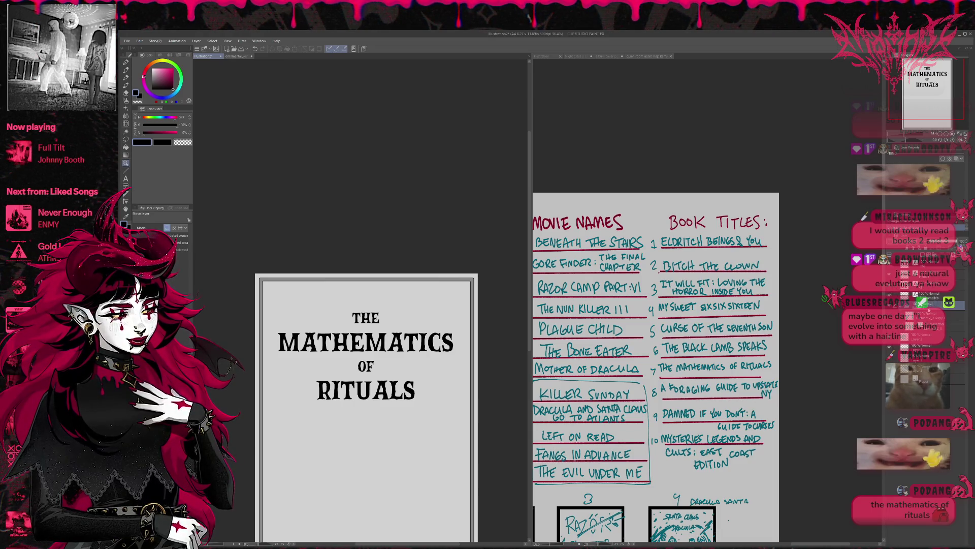
left_click(890, 367)
left_click(890, 366)
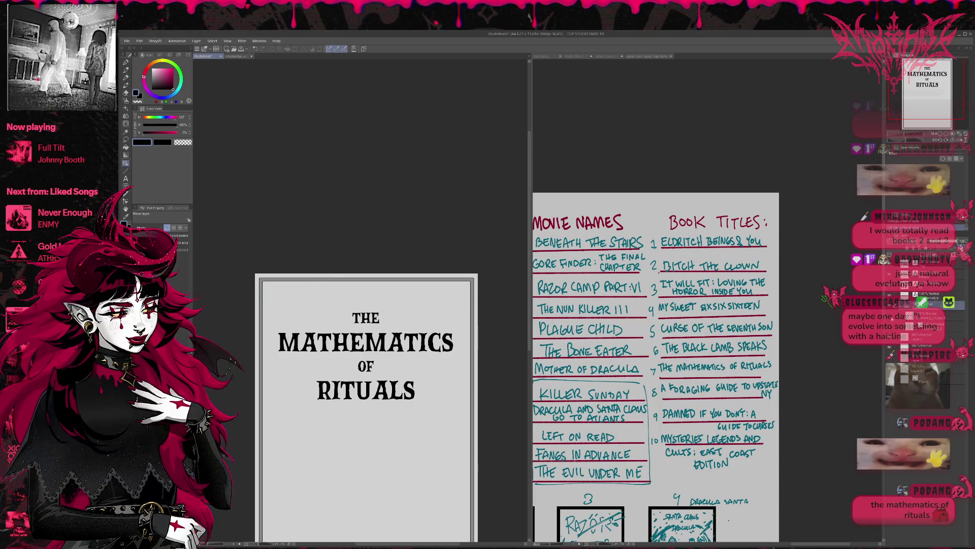
left_click(920, 378)
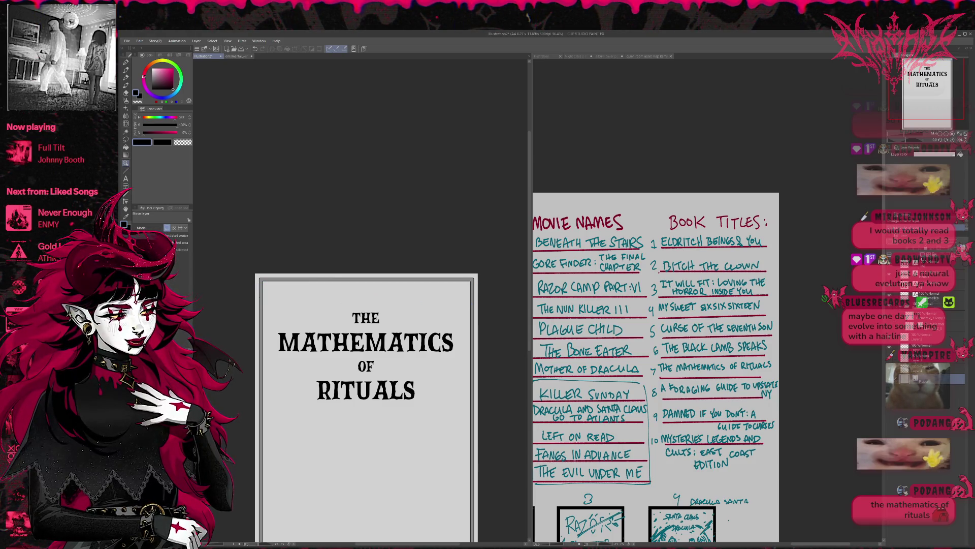
key("Delete")
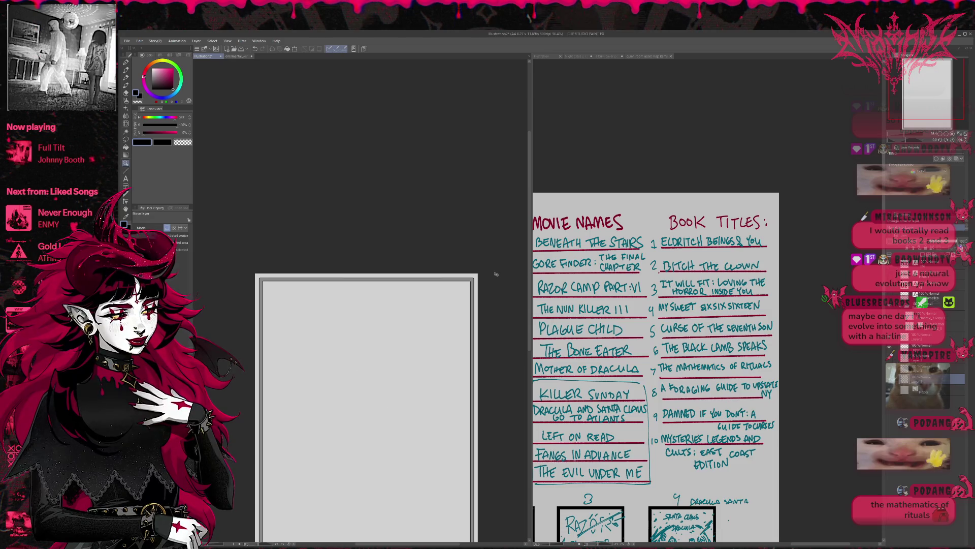
Step: Fill the page white, restore the blue ornament at the top, and move Element 2 lower
key("x")
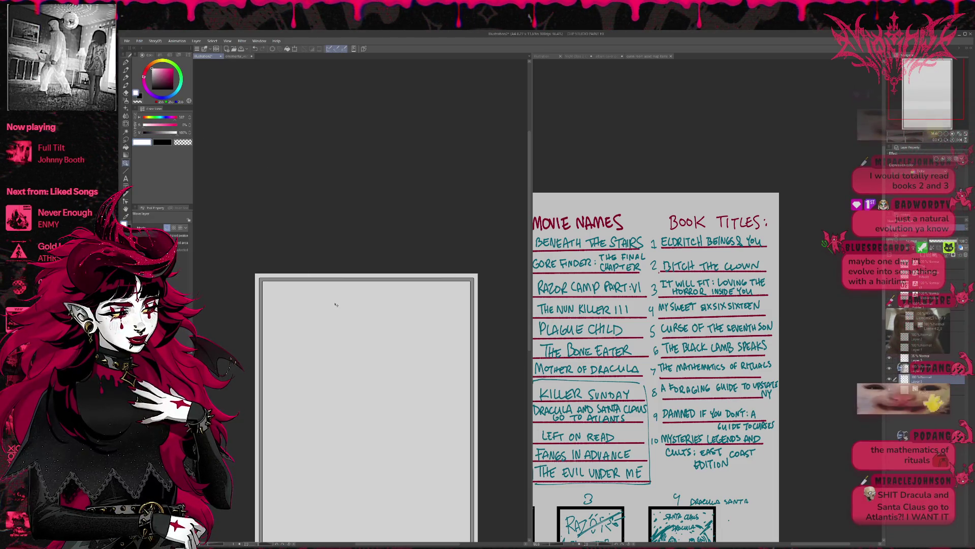
left_click(126, 147)
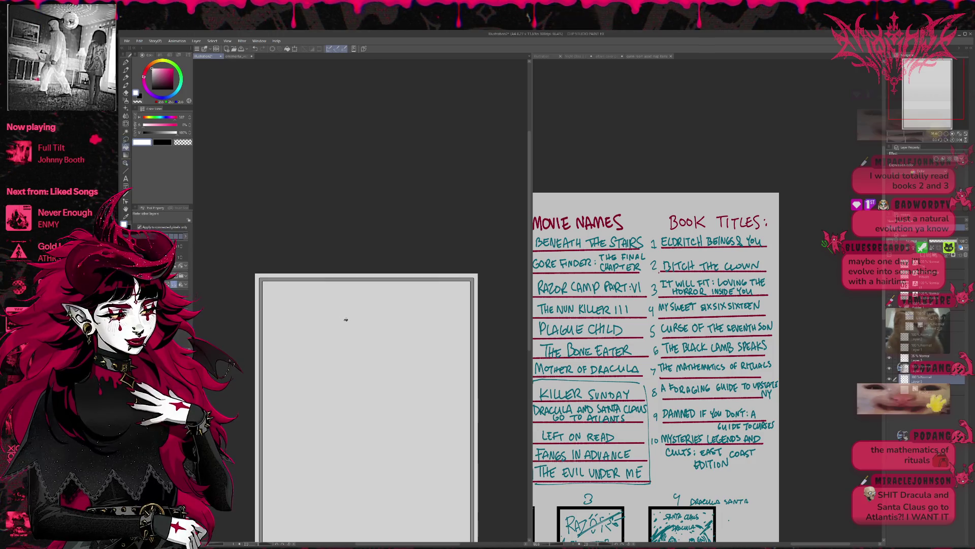
left_click(370, 331)
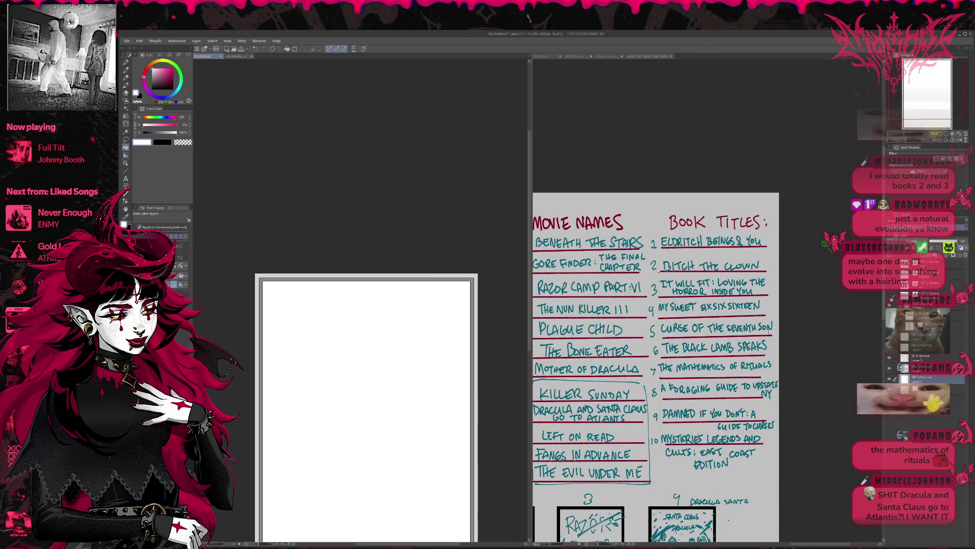
key("ctrl+v")
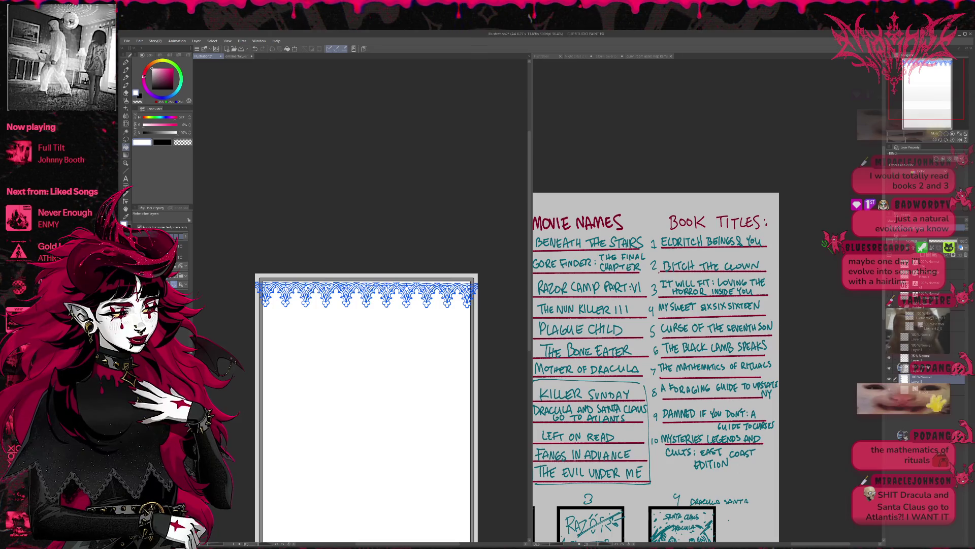
left_click_drag(920, 321, 914, 368)
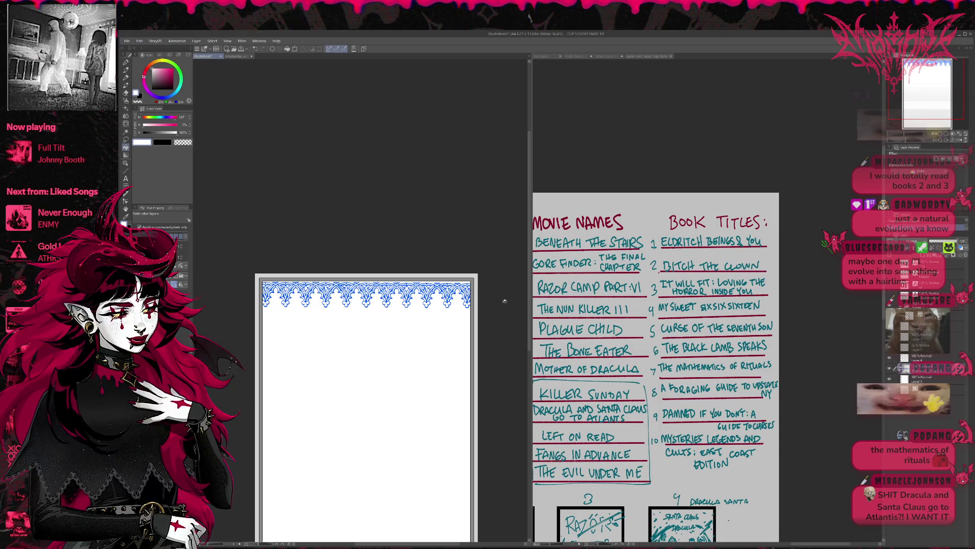
scroll(420, 333, "down", 2)
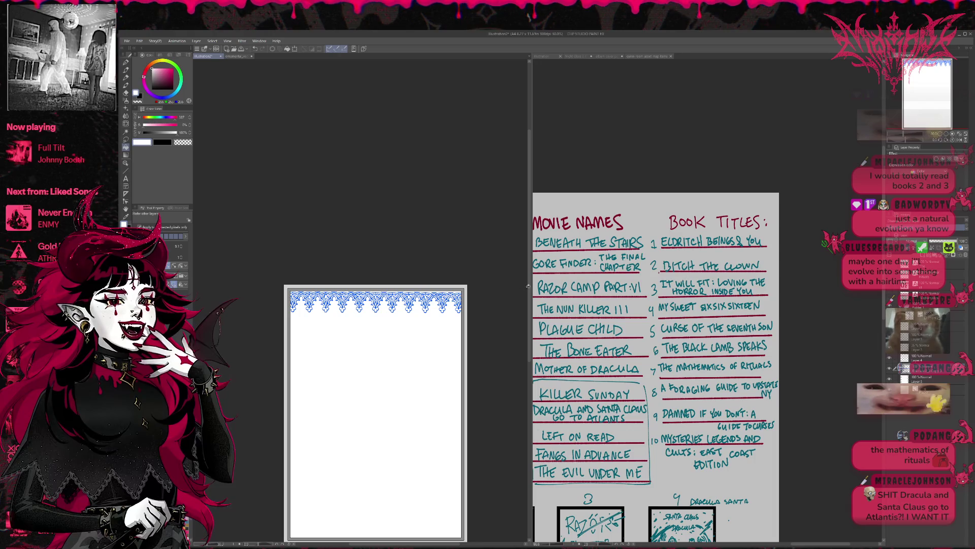
scroll(375, 396, "down", 2)
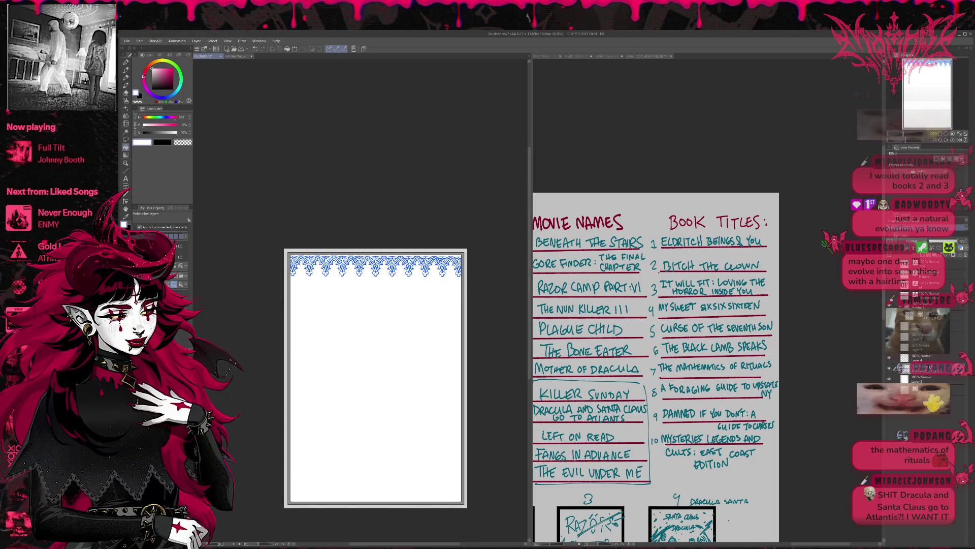
Step: Place a flipped copy of the ornament along the page bottom and show the title layers again
key("ctrl+v")
key("ctrl+t")
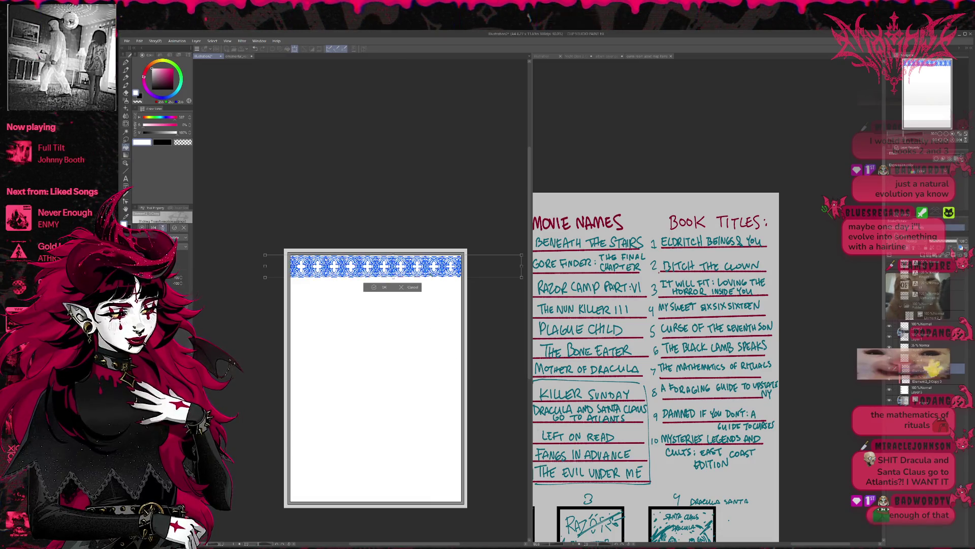
left_click_drag(427, 273, 427, 496)
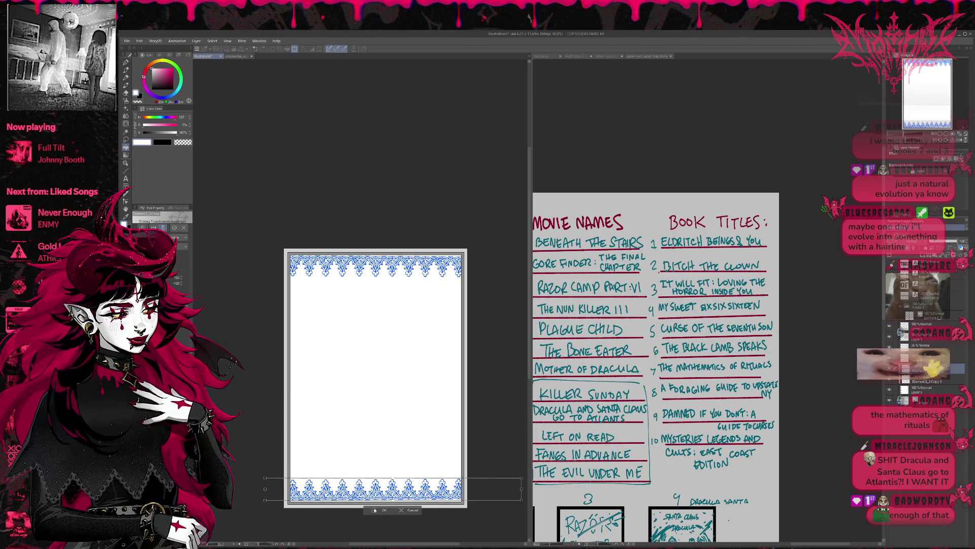
left_click(374, 510)
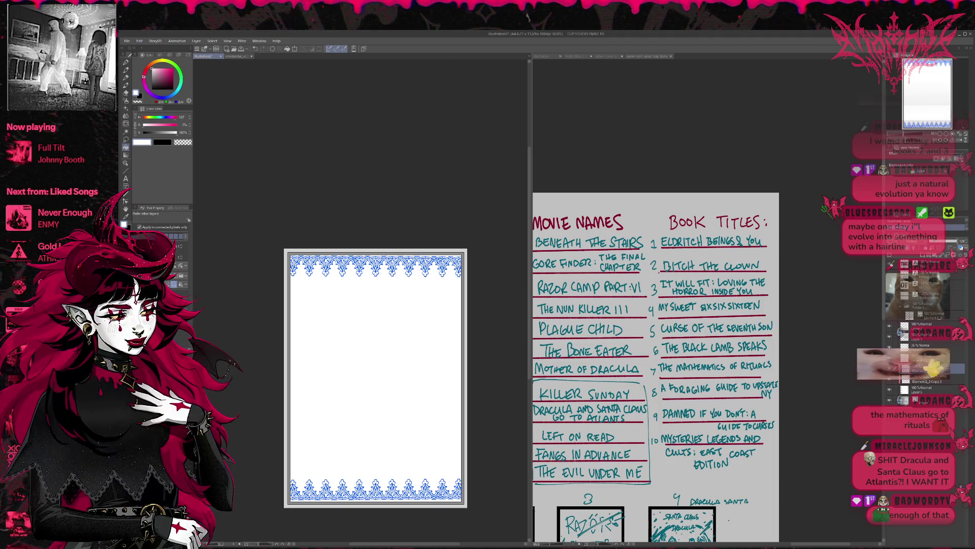
left_click(889, 274)
left_click(889, 294)
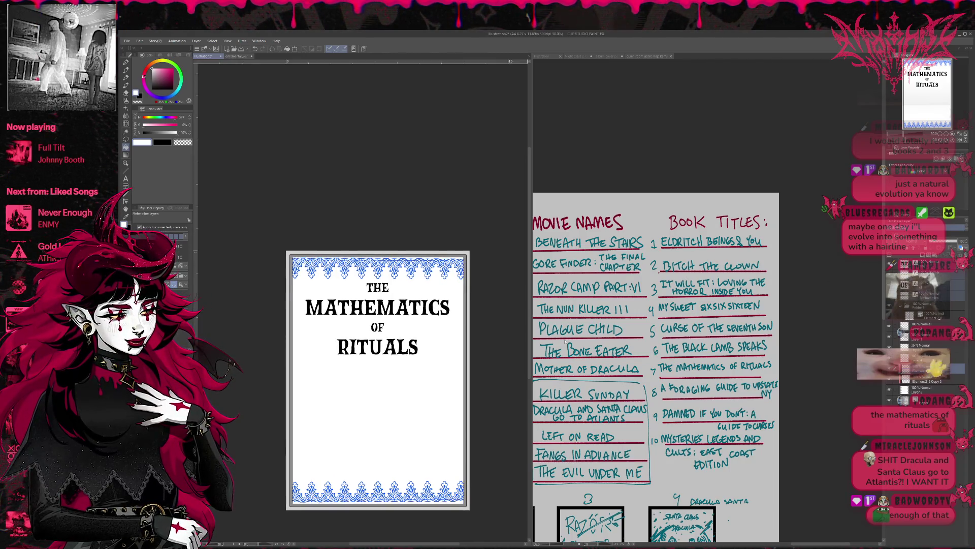
Step: Move the title text further down the cover, then switch to the ornamental vectors sheet
key("ctrl+t")
mouse_move(417, 338)
left_mouse_down()
mouse_move(421, 389)
mouse_move(430, 346)
left_mouse_up()
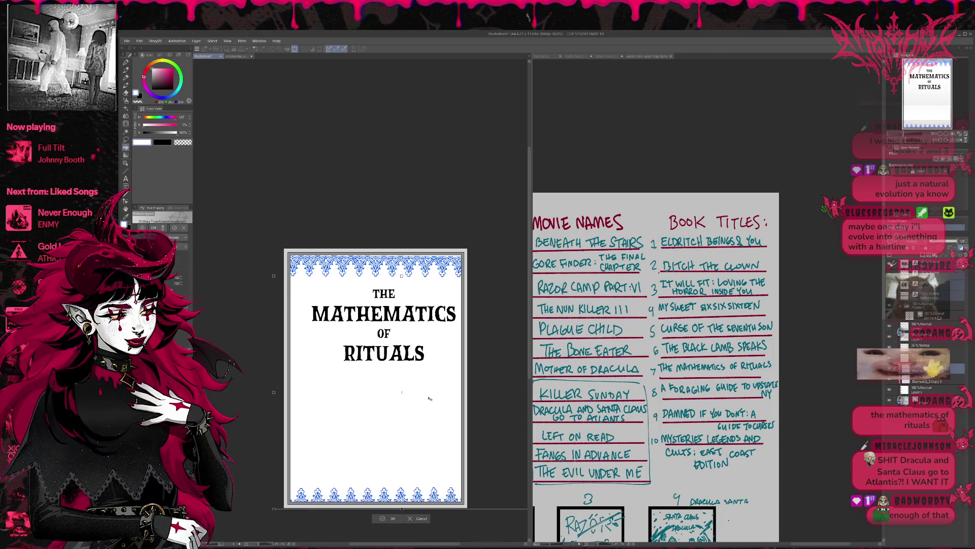
left_click(413, 518)
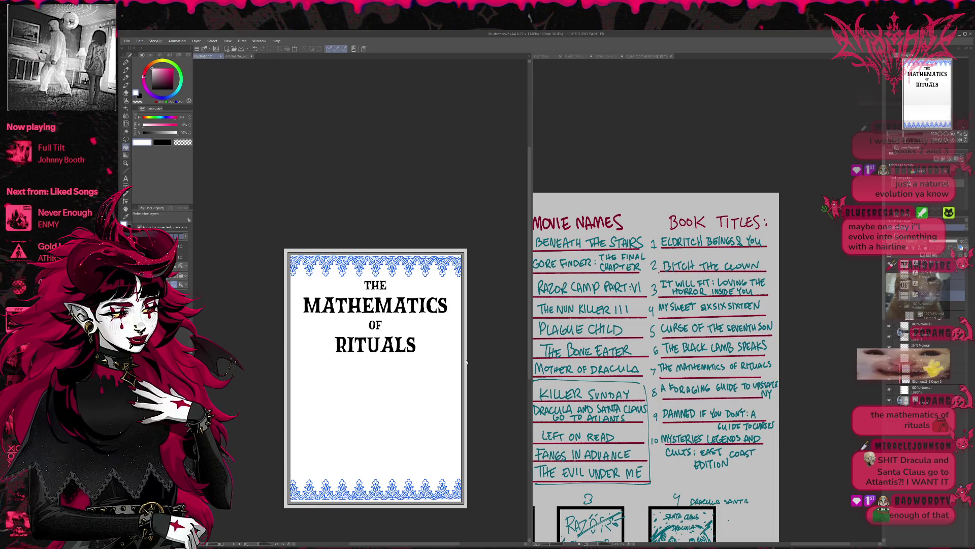
key("ctrl+t")
left_click_drag(407, 339, 406, 358)
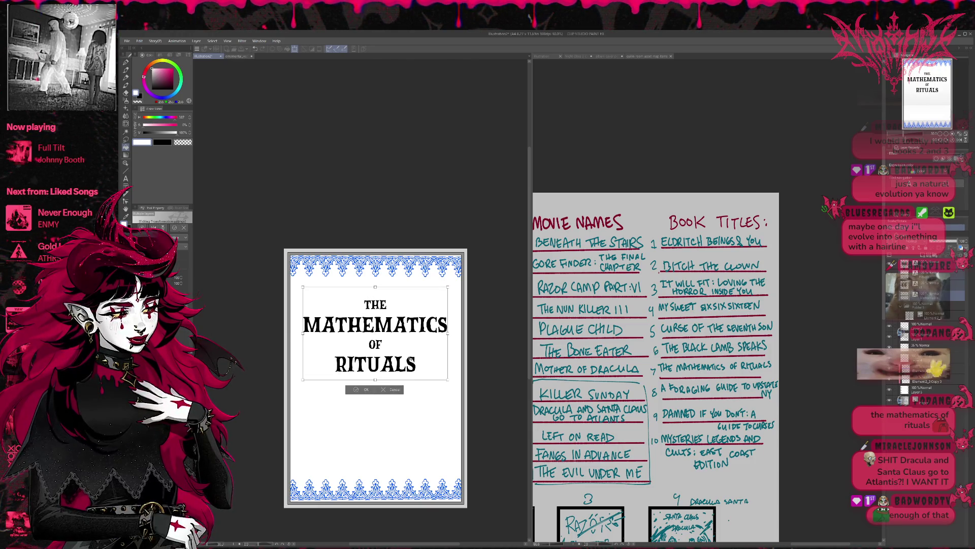
key("Return")
left_click(595, 202)
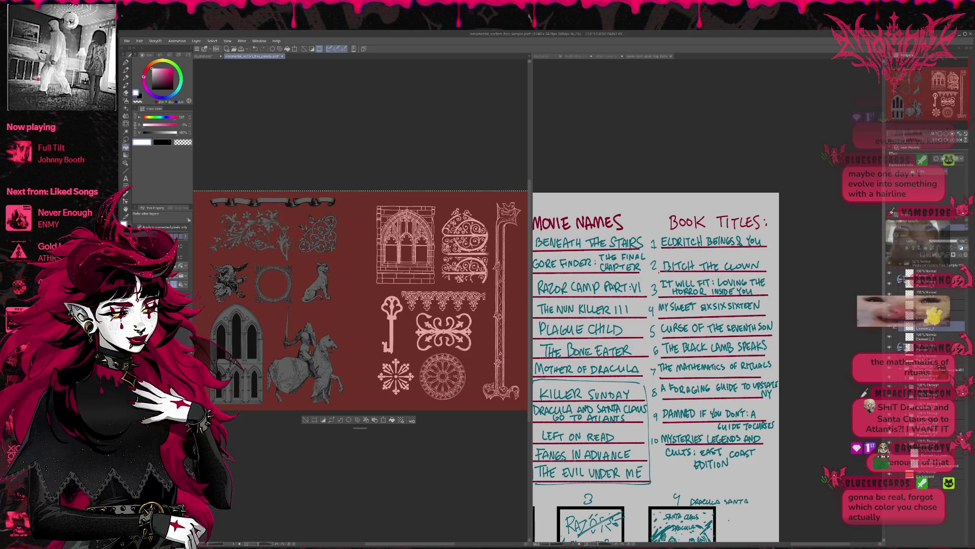
Step: Select all of the swirl ornament layer on the vector sheet and return to Illustration2
key("ctrl+v")
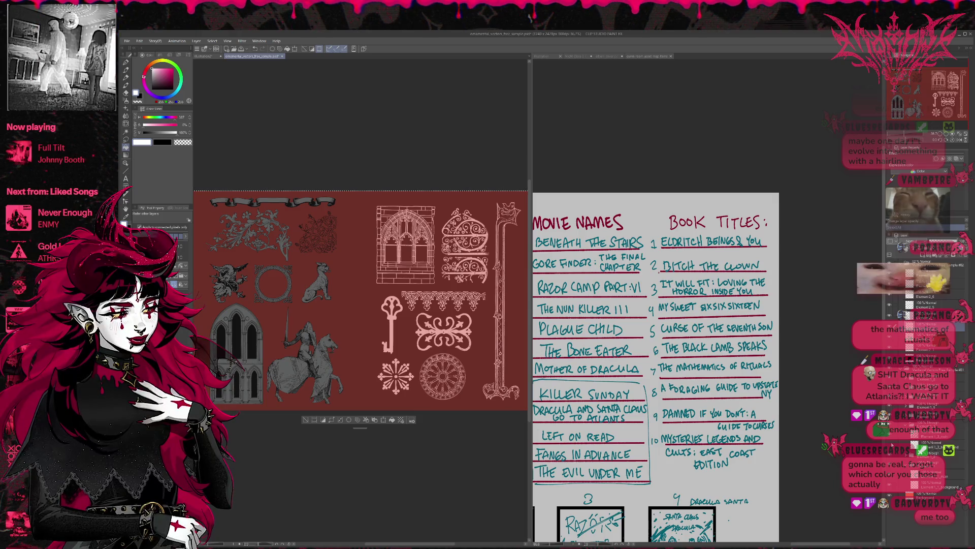
left_click(935, 444)
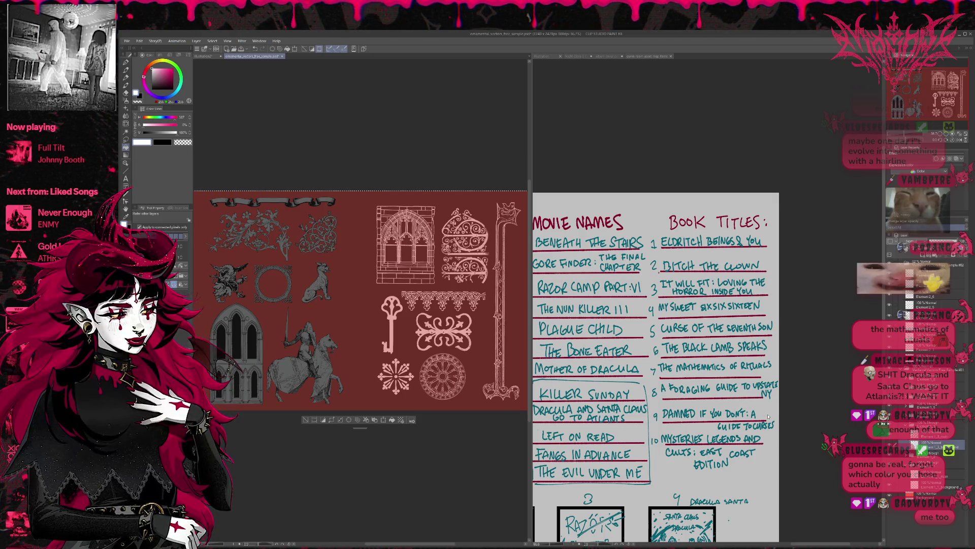
key("ctrl+a")
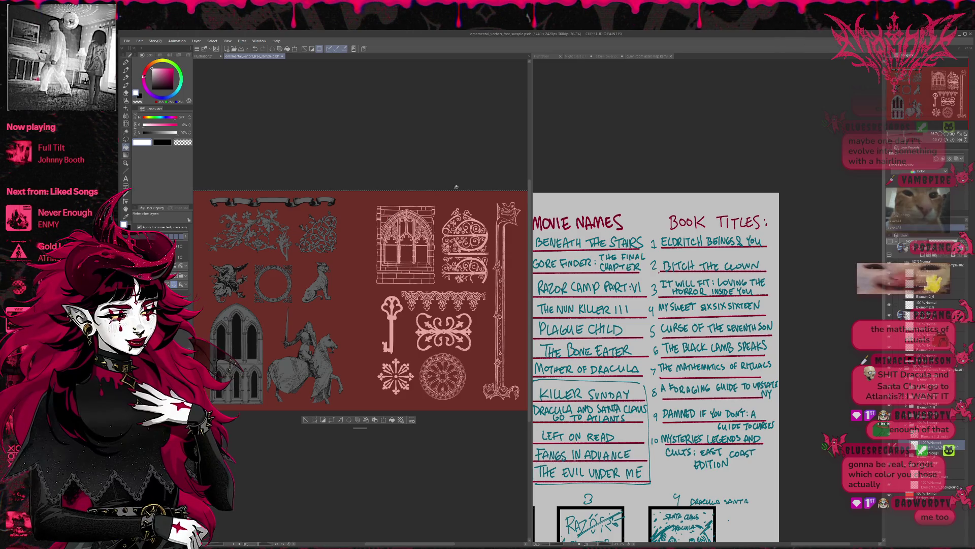
left_click(203, 57)
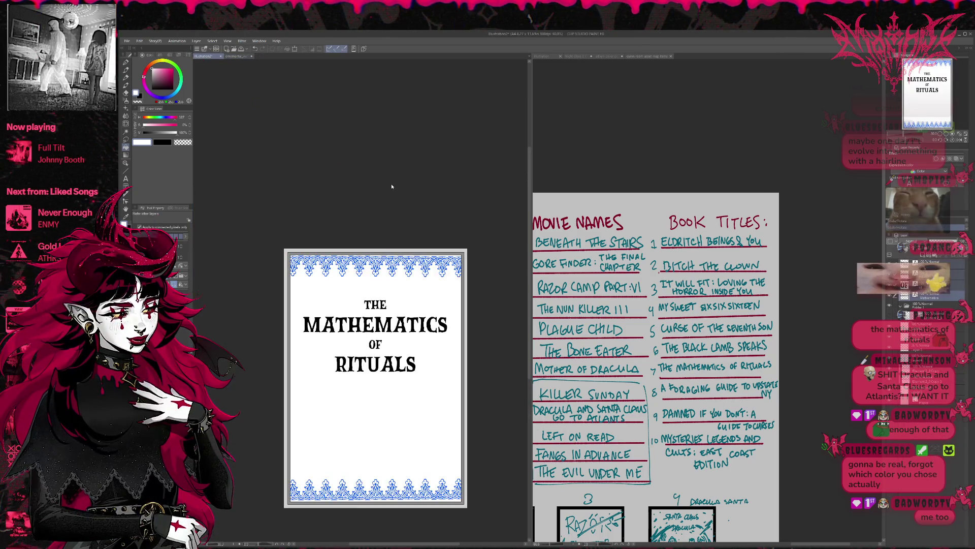
Step: Paste the swirl ornament at lower right beside RITUALS and tint it with Layer color
key("ctrl+v")
left_click_drag(398, 287, 445, 402)
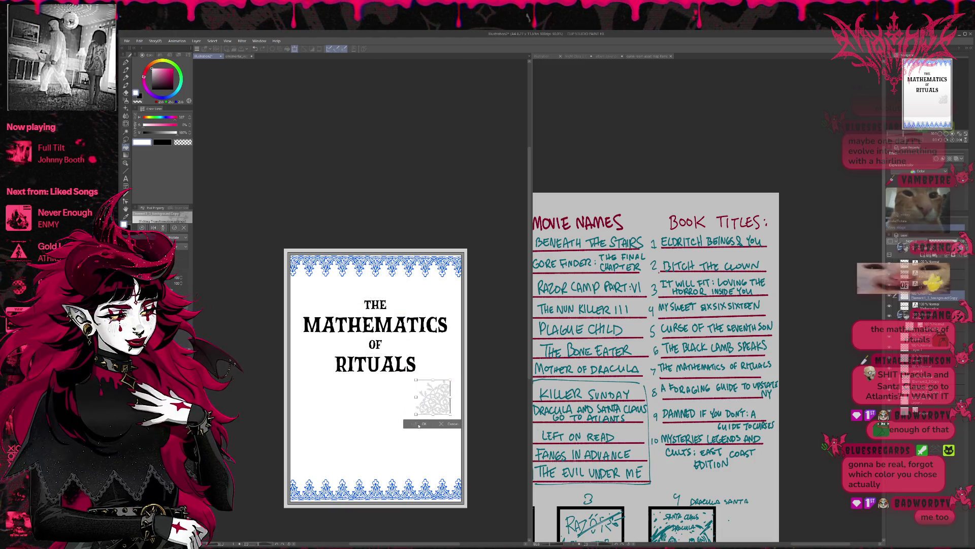
left_click(420, 424)
left_click(946, 158)
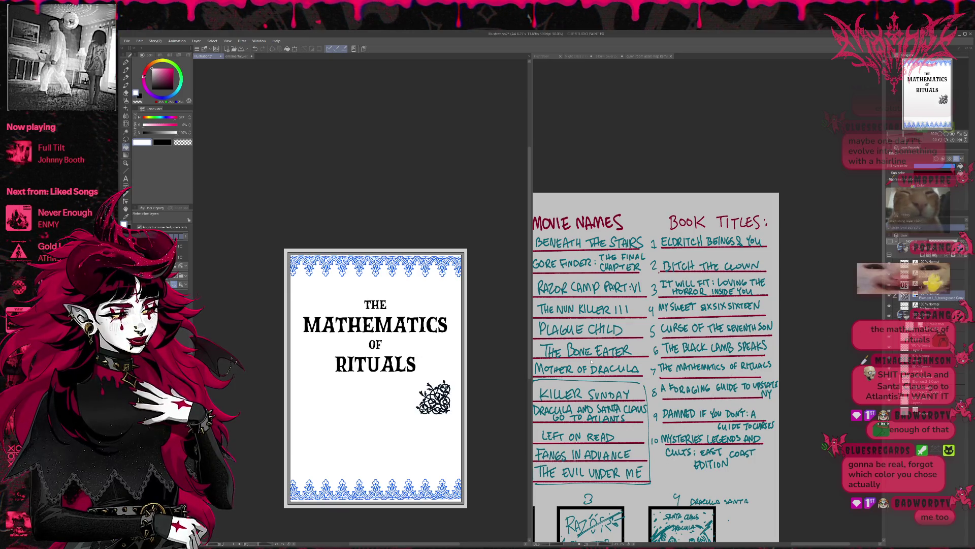
key("ctrl+t")
mouse_move(433, 397)
left_mouse_down()
mouse_move(427, 297)
mouse_move(431, 398)
left_mouse_up()
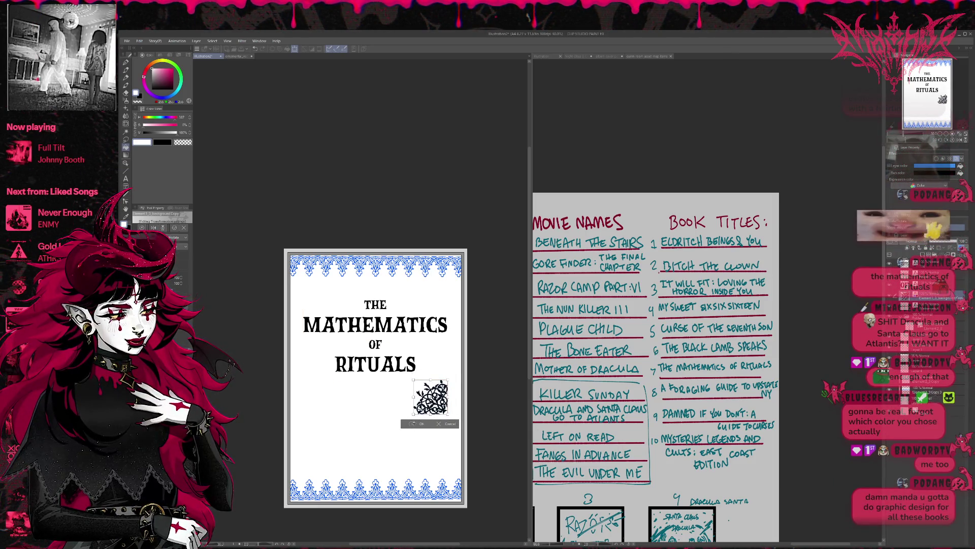
key("Return")
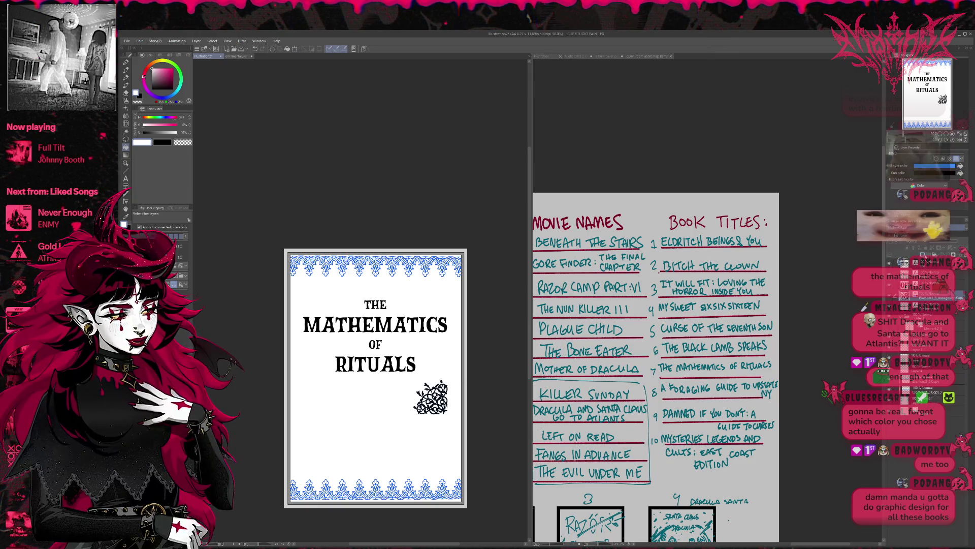
Step: Place a copy of the swirl ornament at the lower left below the title
key("ctrl+t")
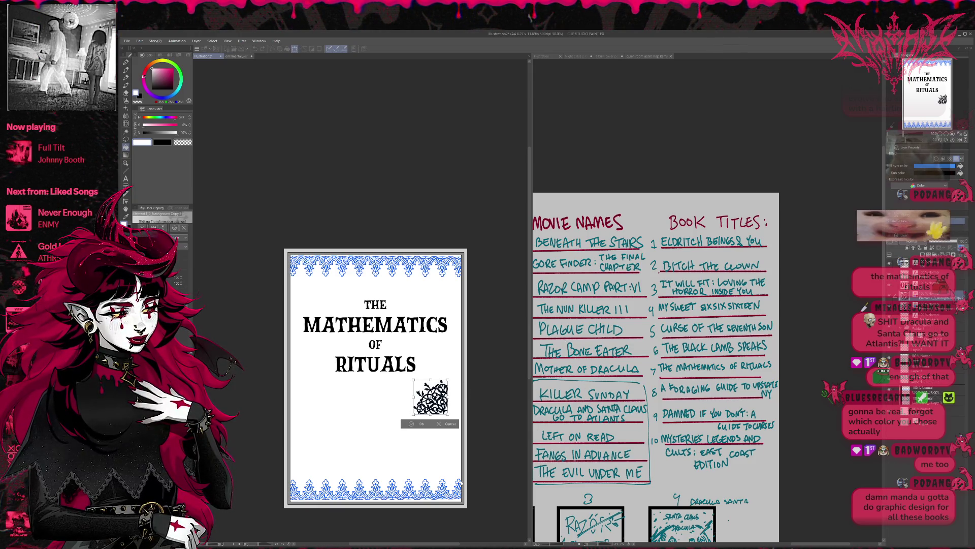
left_click_drag(431, 397, 317, 396)
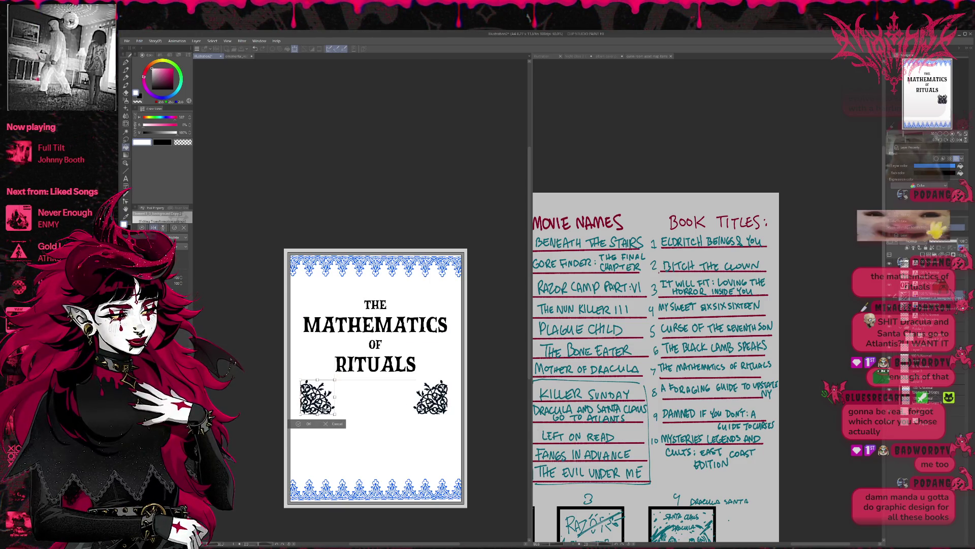
mouse_move(316, 397)
left_mouse_down()
mouse_move(431, 397)
mouse_move(323, 406)
left_mouse_up()
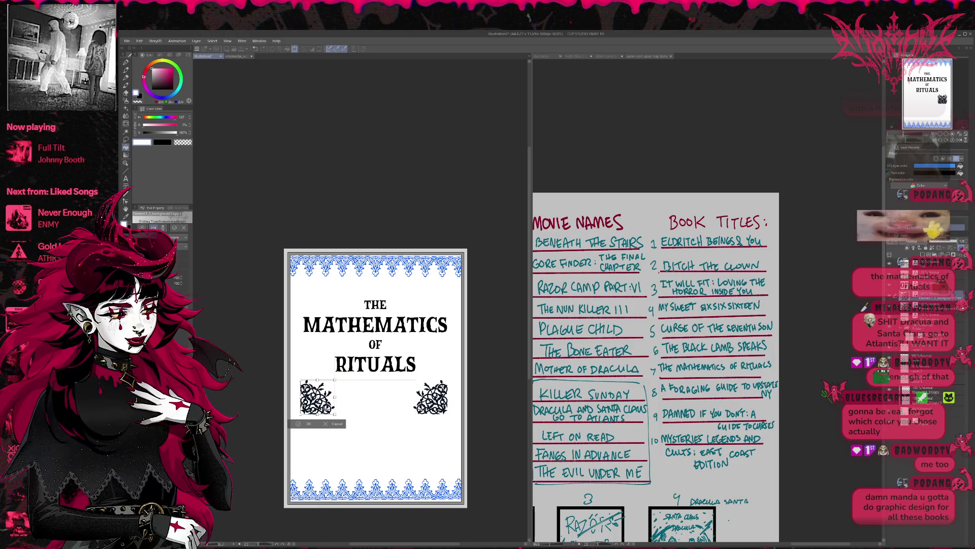
left_click(301, 423)
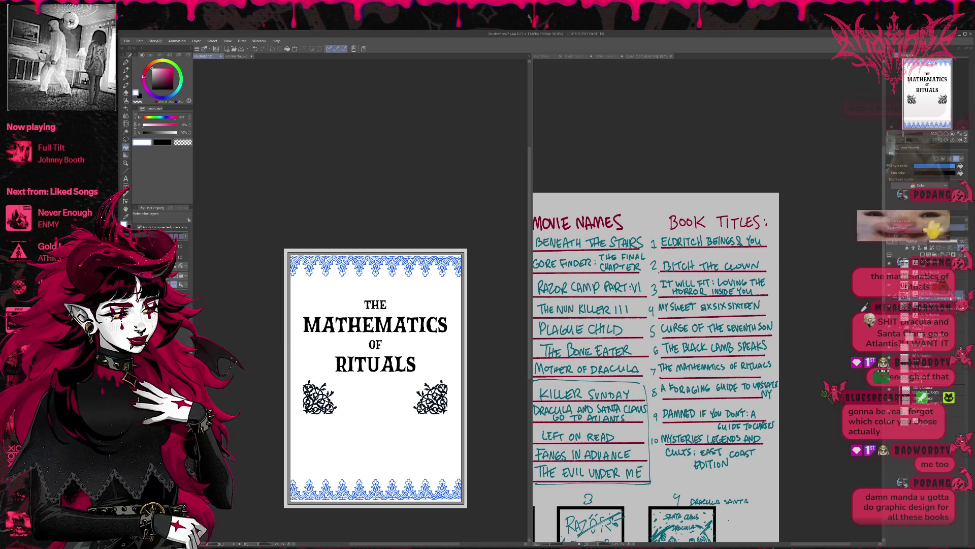
Step: Place a copy of the swirl ornament at the top-left beside THE
key("ctrl+v")
key("ctrl+t")
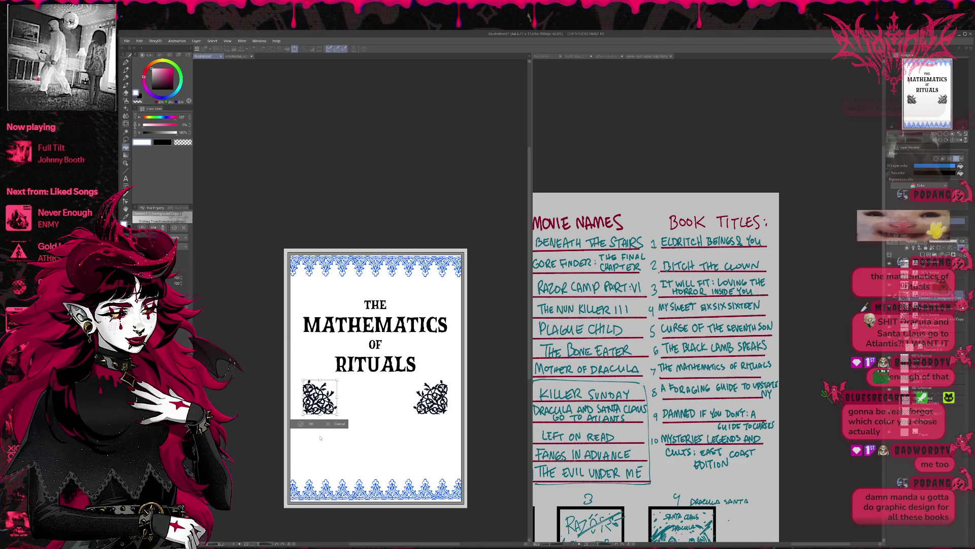
left_click_drag(320, 402, 328, 307)
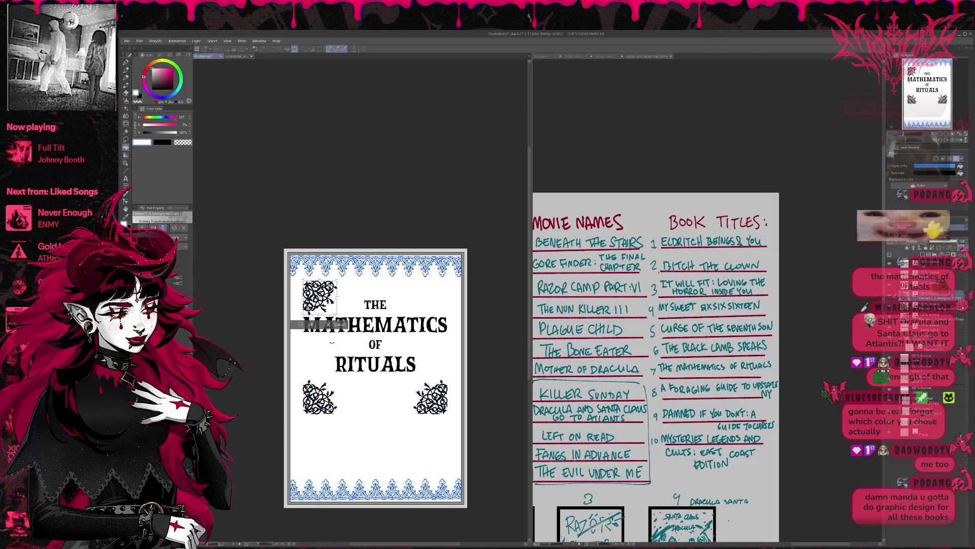
left_click(310, 324)
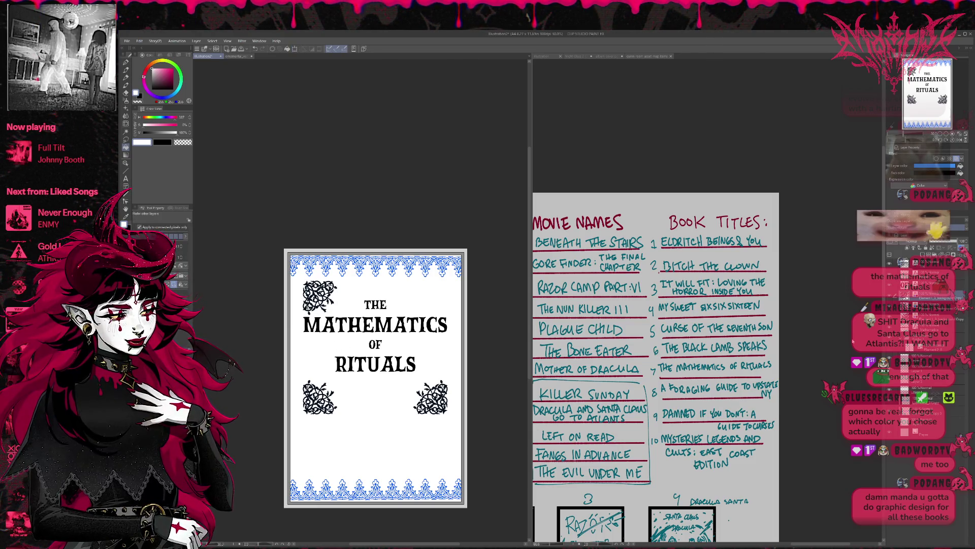
Step: Add a horizontally mirrored swirl copy at the top-right corner
key("ctrl+v")
key("ctrl+t")
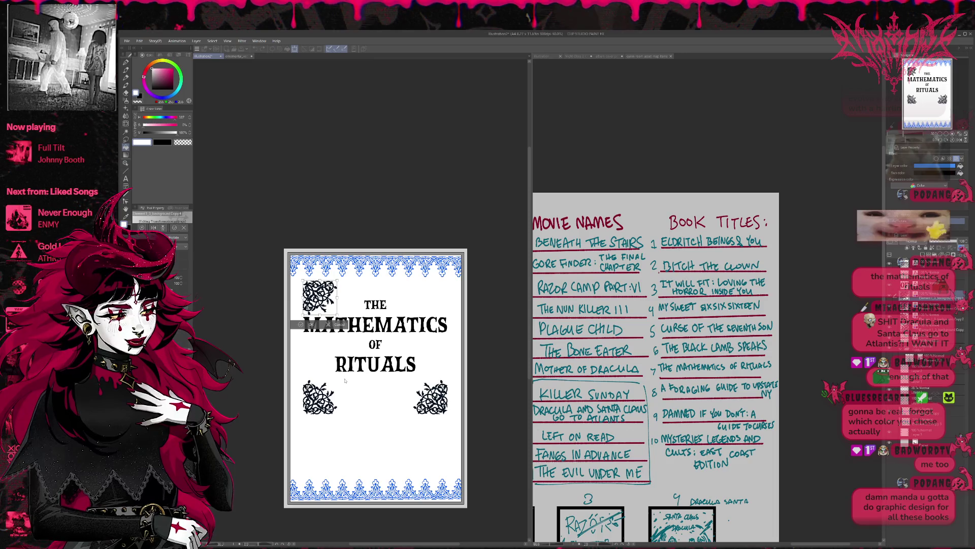
left_click(154, 227)
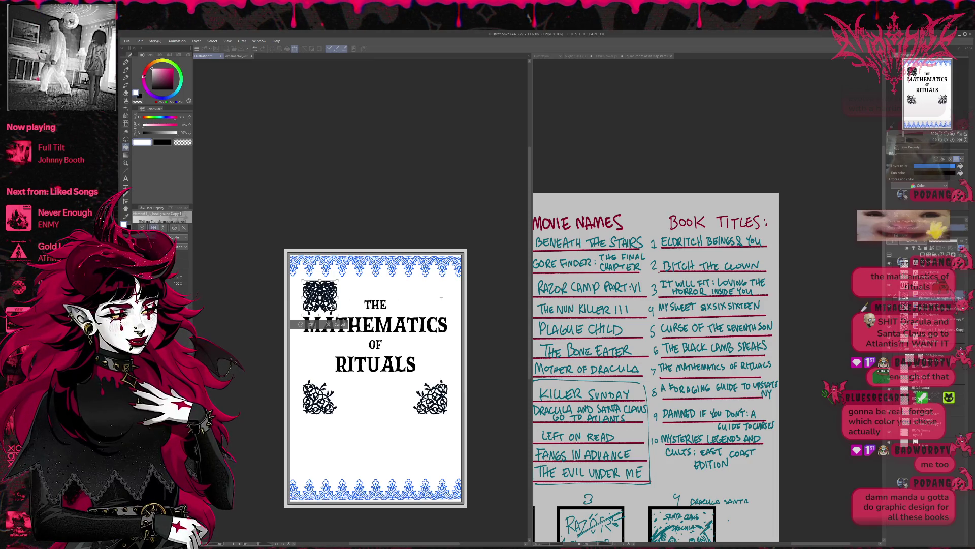
left_click_drag(334, 304, 448, 308)
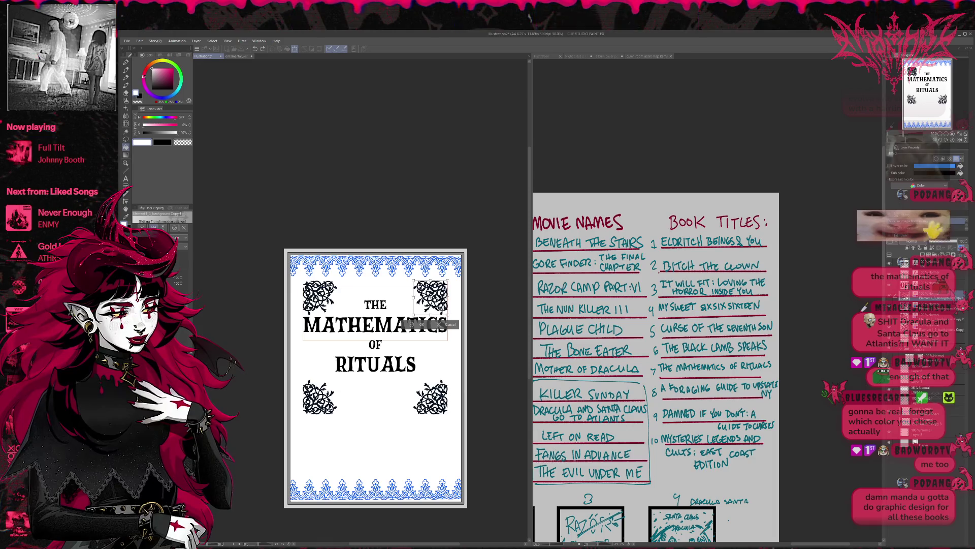
key("Return")
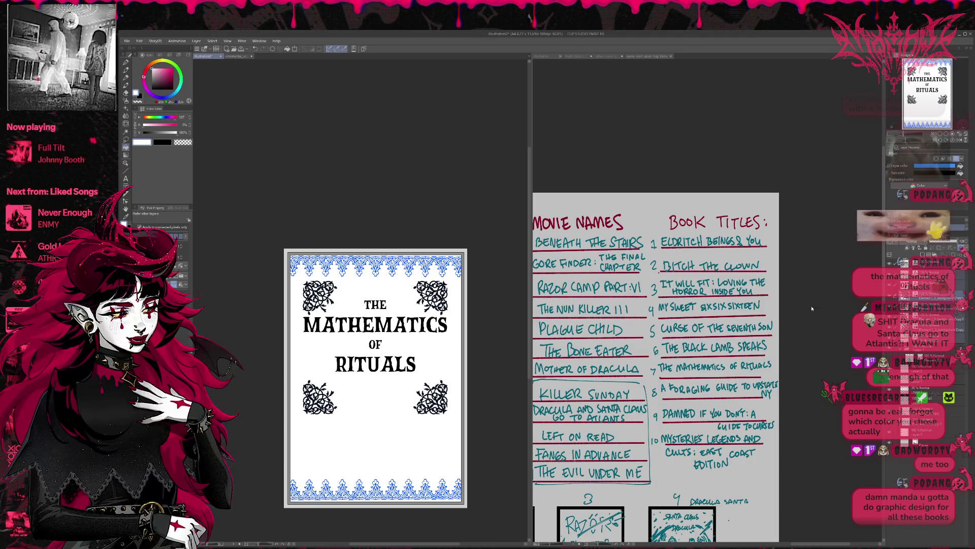
Step: Lower the title between the ornaments, then shift the whole title group further down
key("ctrl+t")
mouse_move(419, 378)
left_mouse_down()
mouse_move(418, 409)
mouse_move(418, 395)
left_mouse_up()
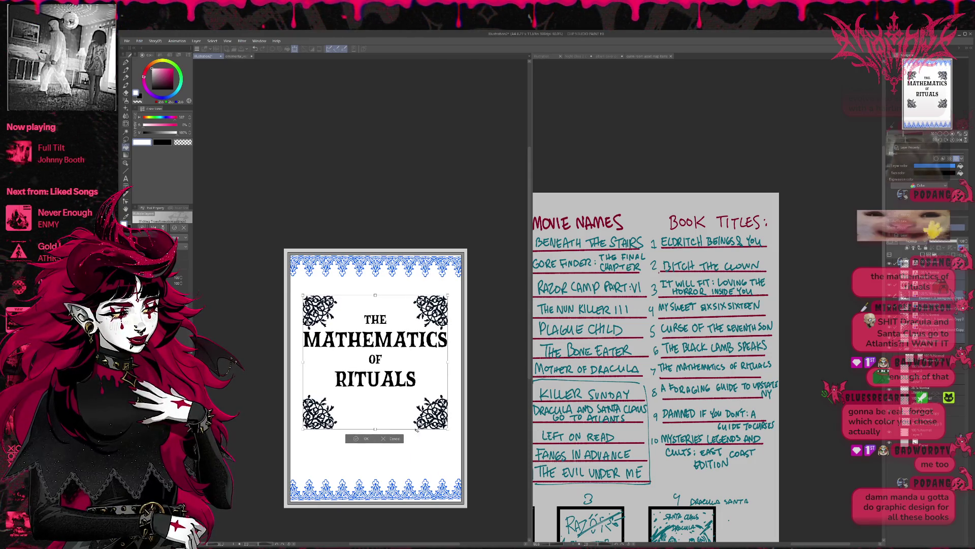
left_click(362, 437)
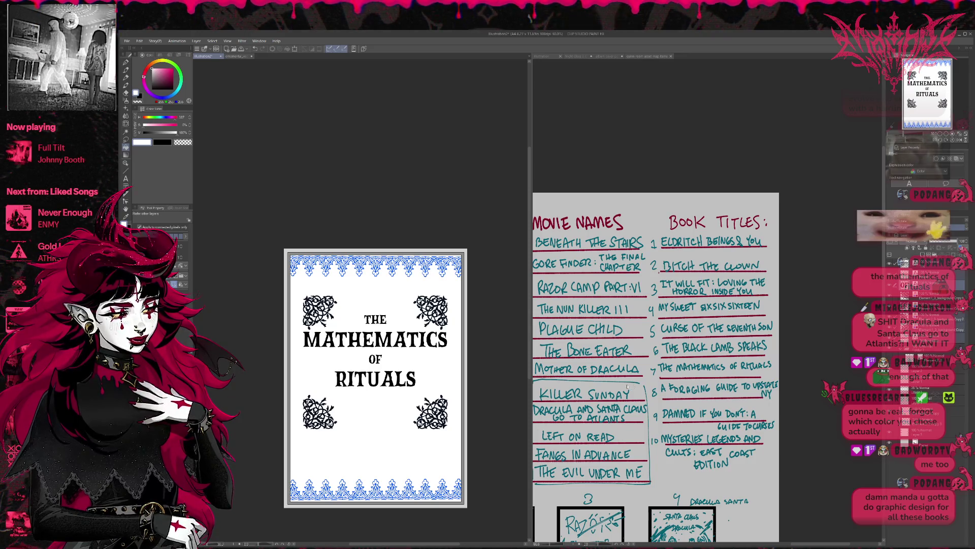
key("ctrl+t")
left_click_drag(405, 392, 405, 408)
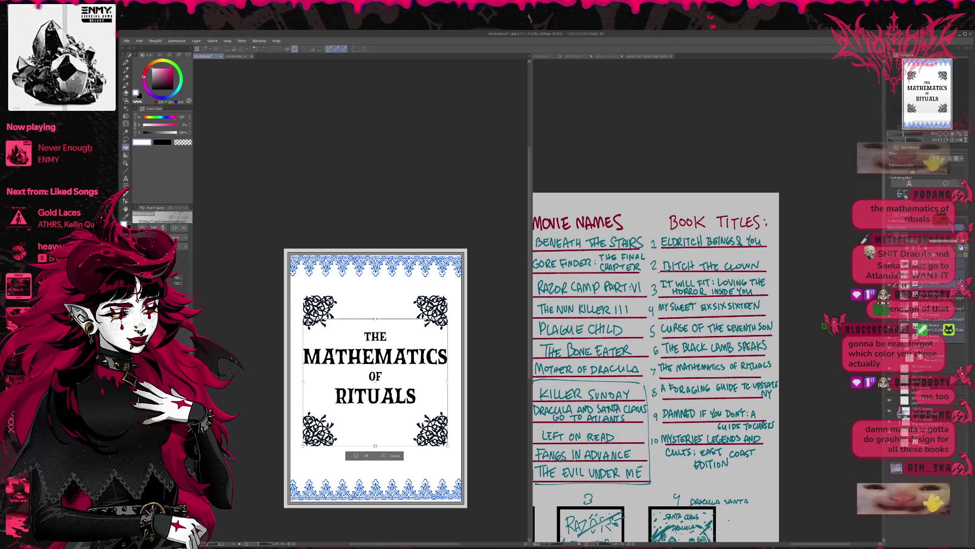
key("Return")
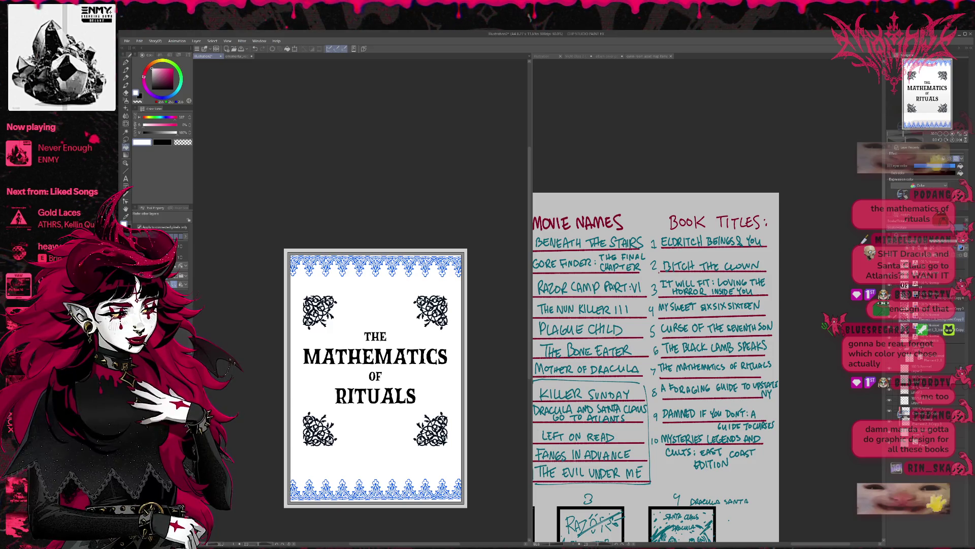
Step: Lower the bottom pair of ornaments slightly and hide the blue ornamental borders
key("ctrl+t")
left_click_drag(391, 434, 393, 443)
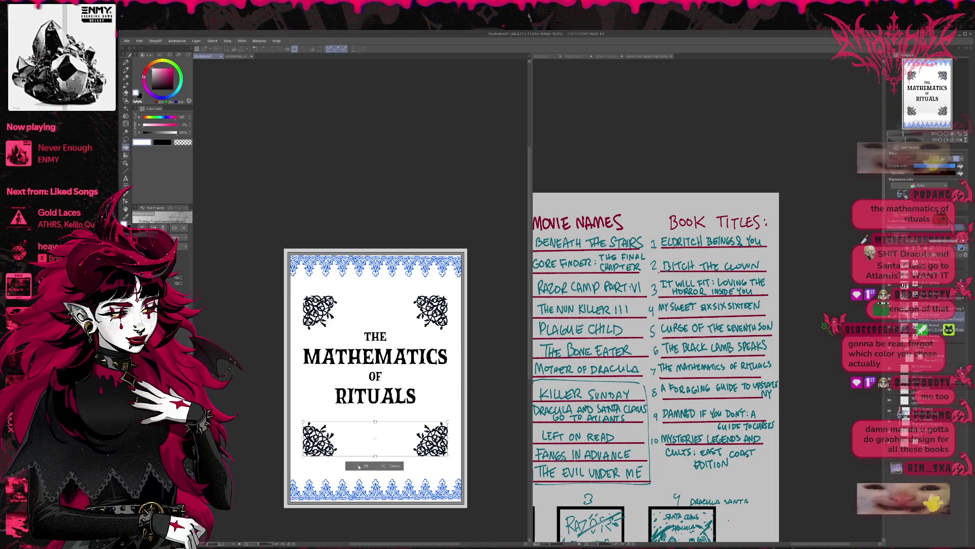
left_click(359, 466)
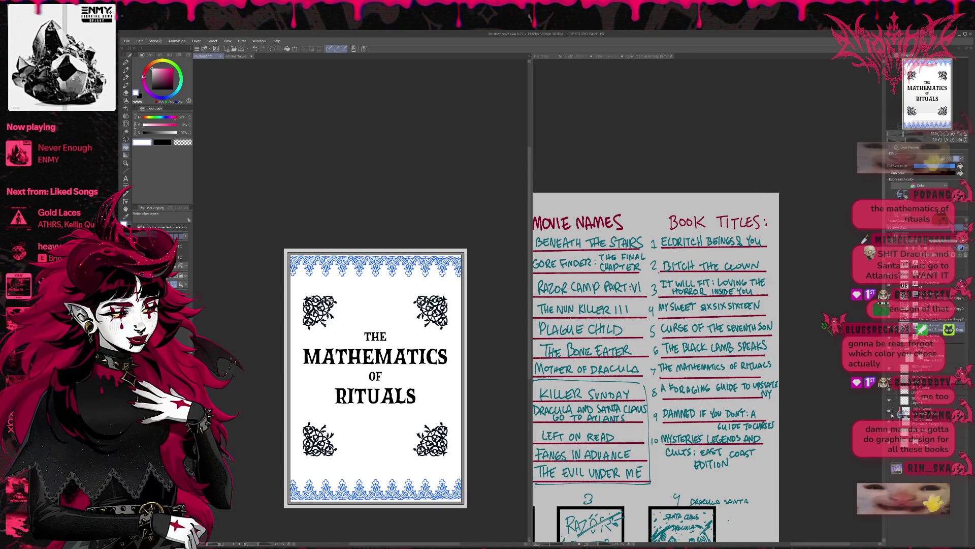
left_click(890, 423)
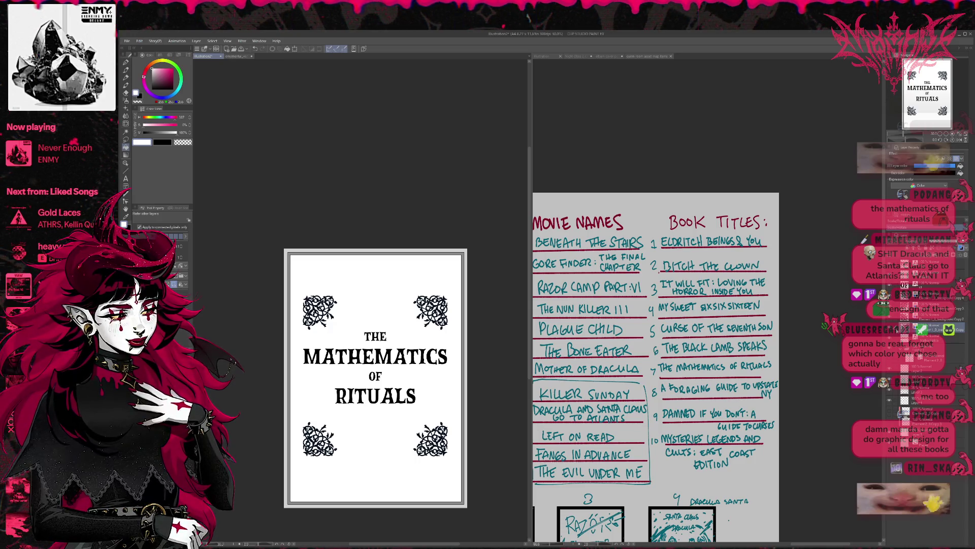
Step: Delete the four black corner swirls and paste the new floral ornament onto the cover
left_click(238, 57)
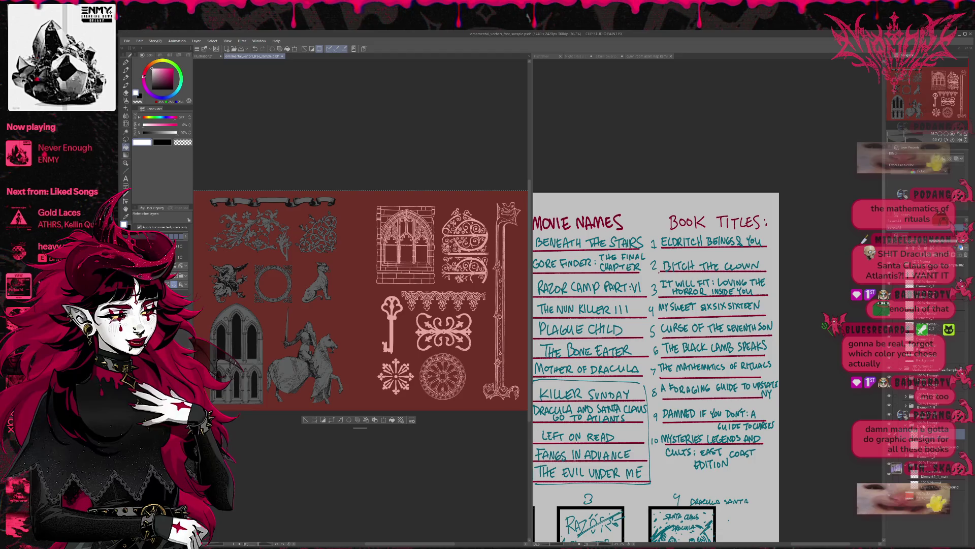
left_click(204, 57)
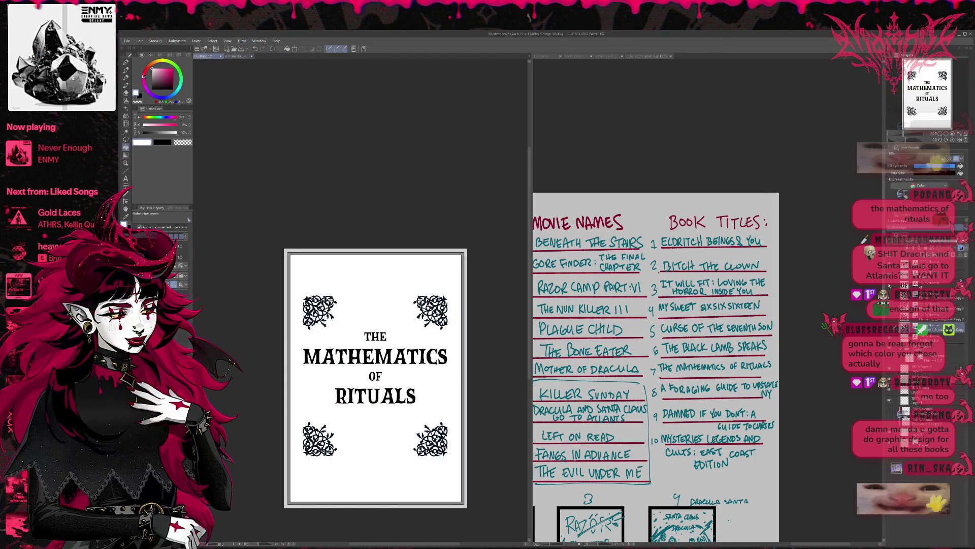
key("Delete")
key("ctrl+v")
key("ctrl+t")
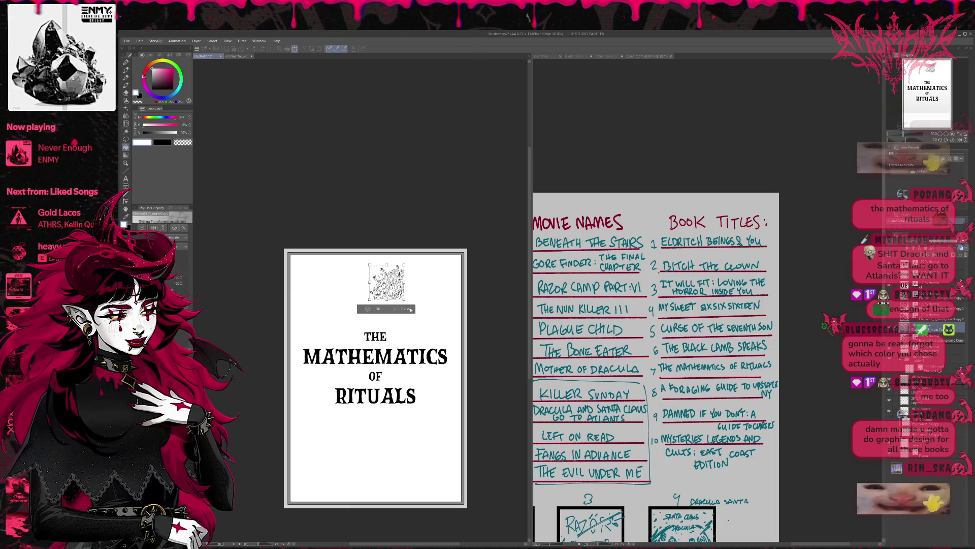
Step: Scale and fit the floral ornament into the bottom-right corner, then move its layer lower
mouse_move(406, 299)
left_mouse_down()
mouse_move(443, 400)
mouse_move(431, 456)
mouse_move(443, 456)
left_mouse_up()
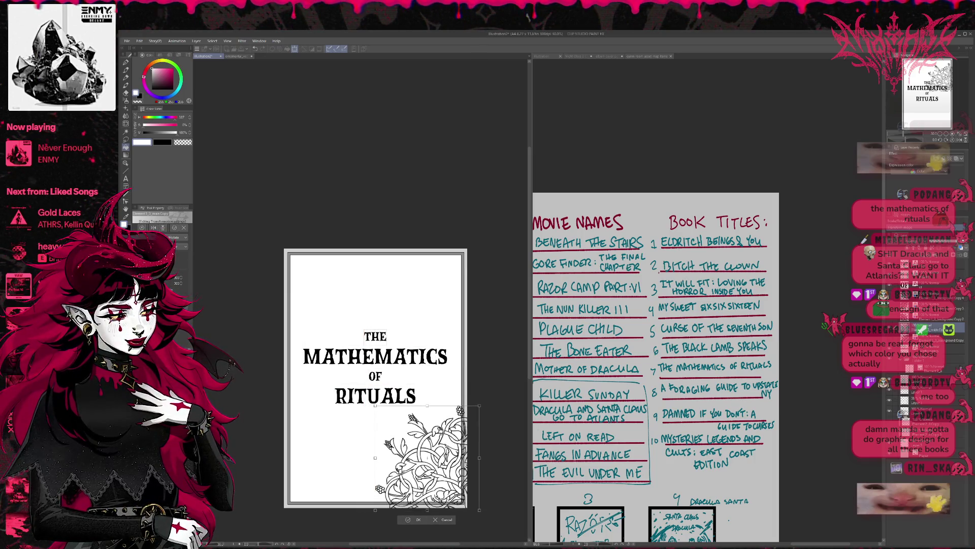
mouse_move(442, 456)
left_mouse_down()
mouse_move(384, 430)
mouse_move(423, 458)
mouse_move(429, 452)
left_mouse_up()
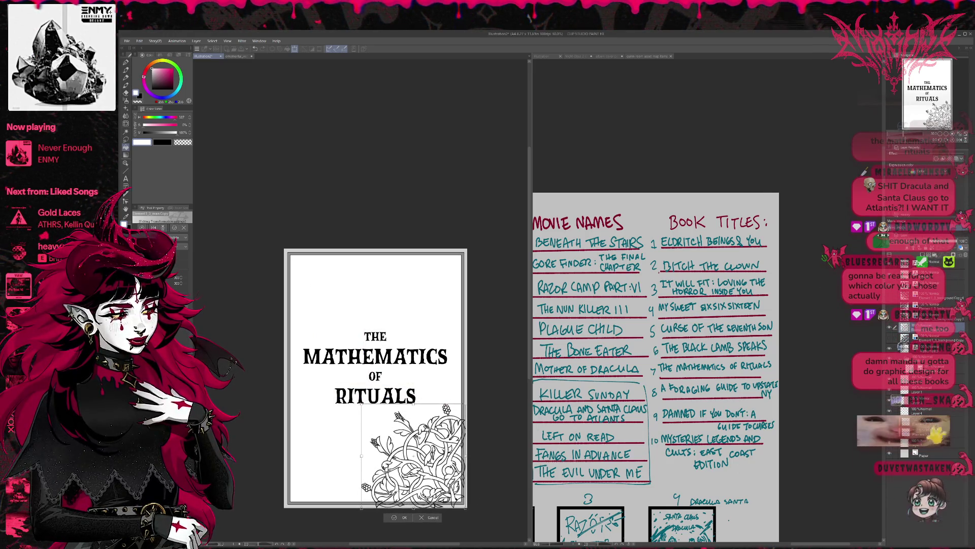
left_click_drag(361, 405, 394, 429)
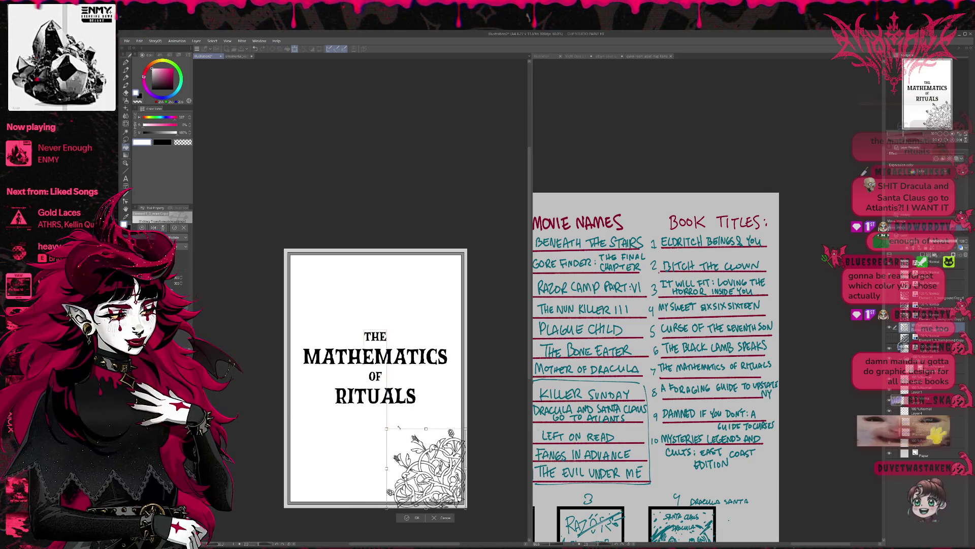
key("Return")
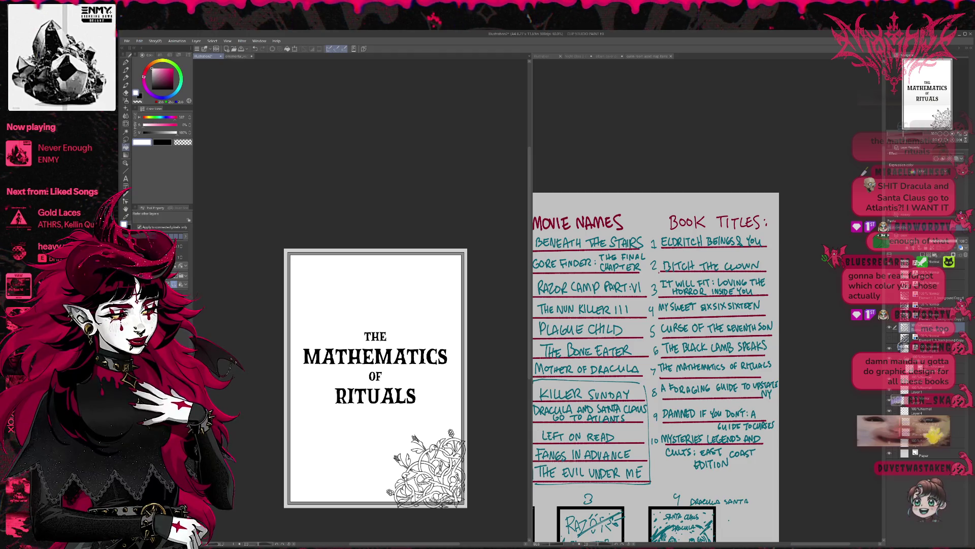
left_click_drag(935, 415, 935, 414)
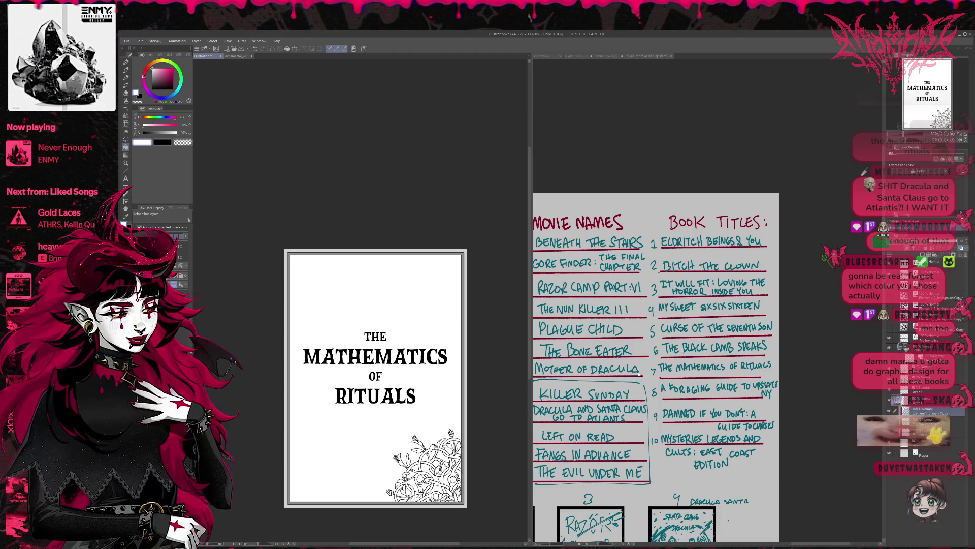
Step: Nudge the bottom-right floral ornament one step right and two steps up
key("ctrl+t")
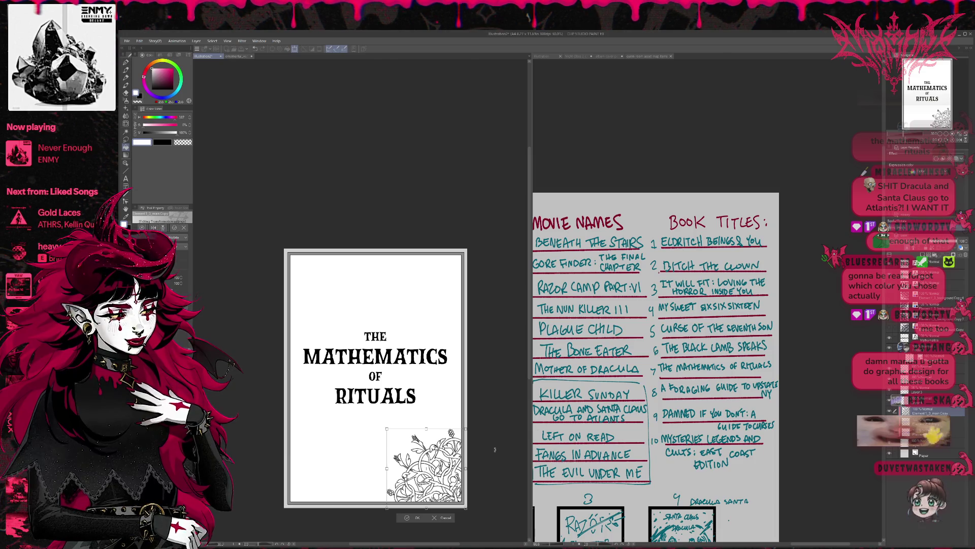
key("Right")
key("Right")
key("Up")
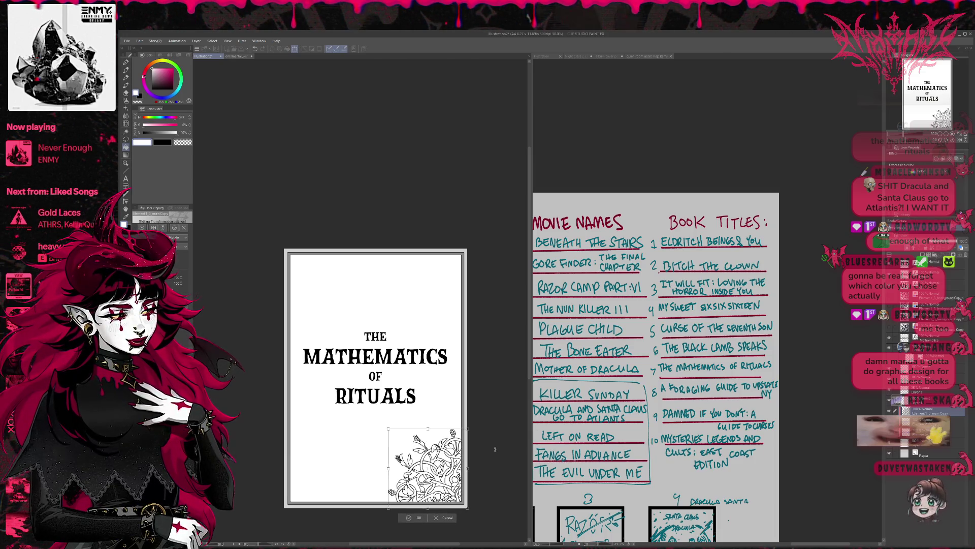
key("Up")
key("Return")
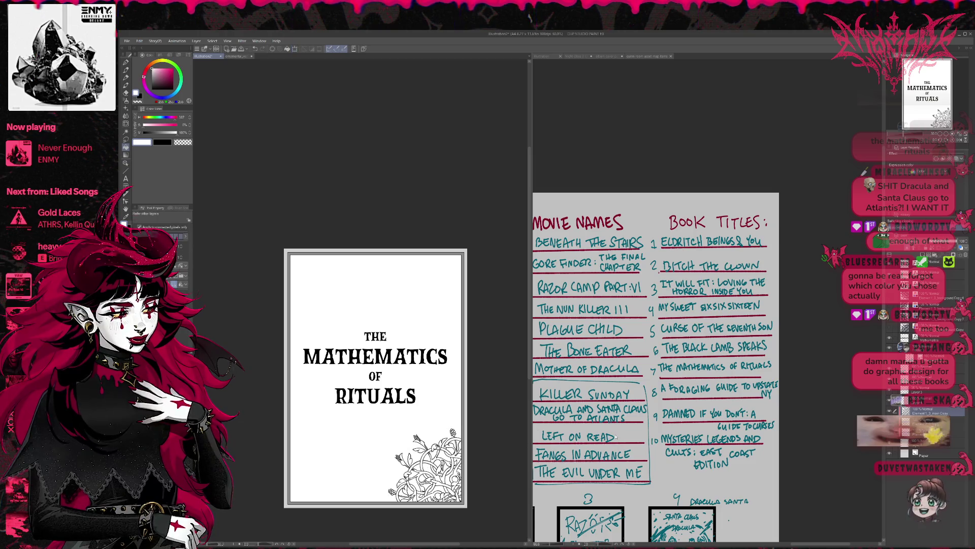
Step: Add a horizontally flipped copy of the ornament in the bottom-left corner, discarding a pasted side border
key("ctrl+v")
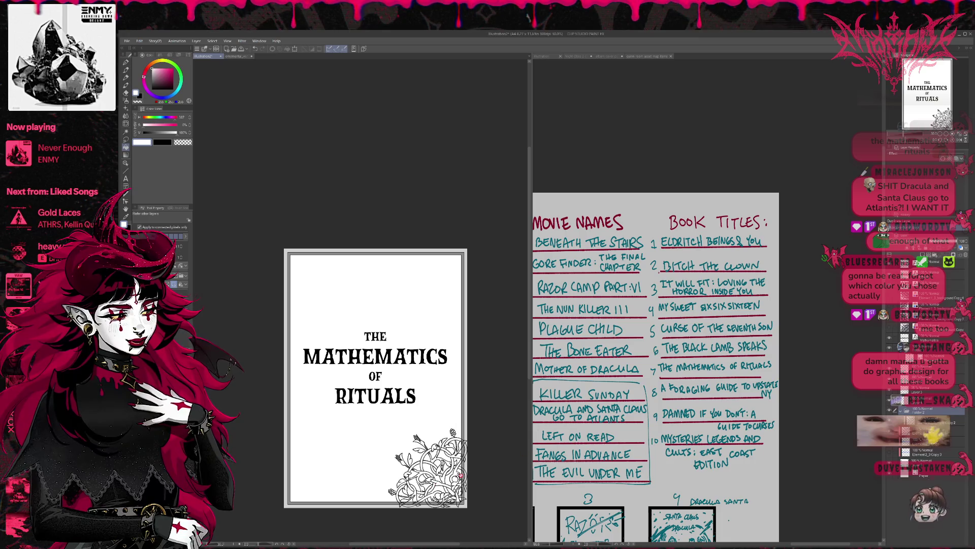
key("ctrl+e")
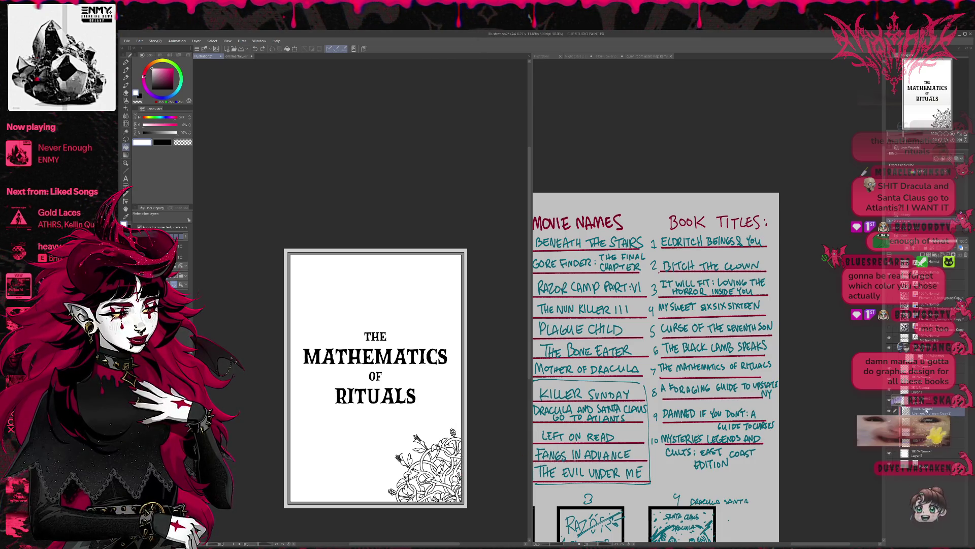
key("ctrl+t")
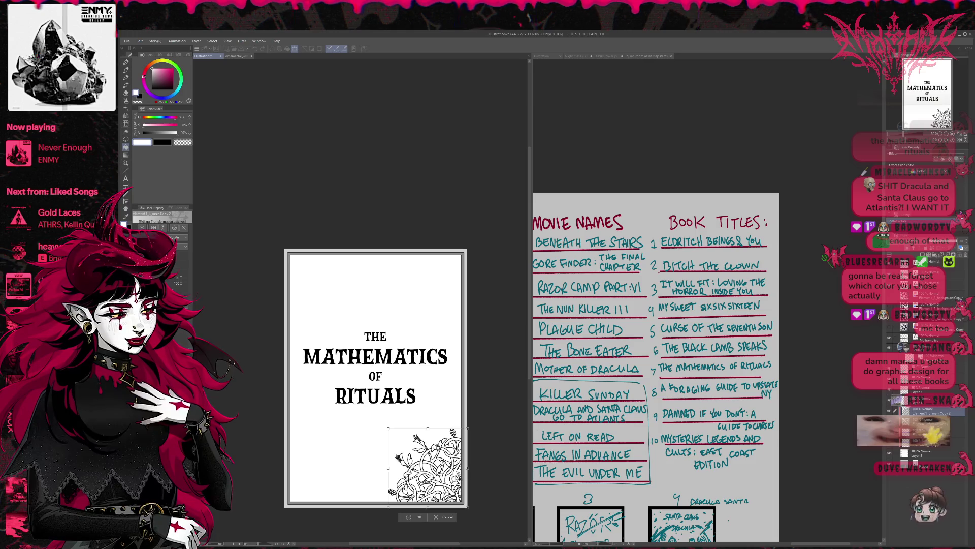
left_click(152, 227)
left_click_drag(425, 465, 326, 465)
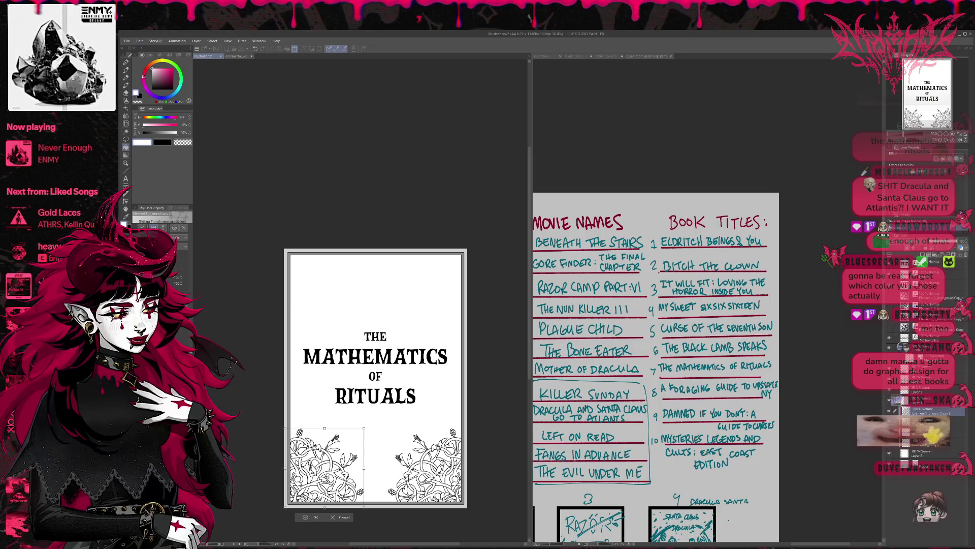
key("Return")
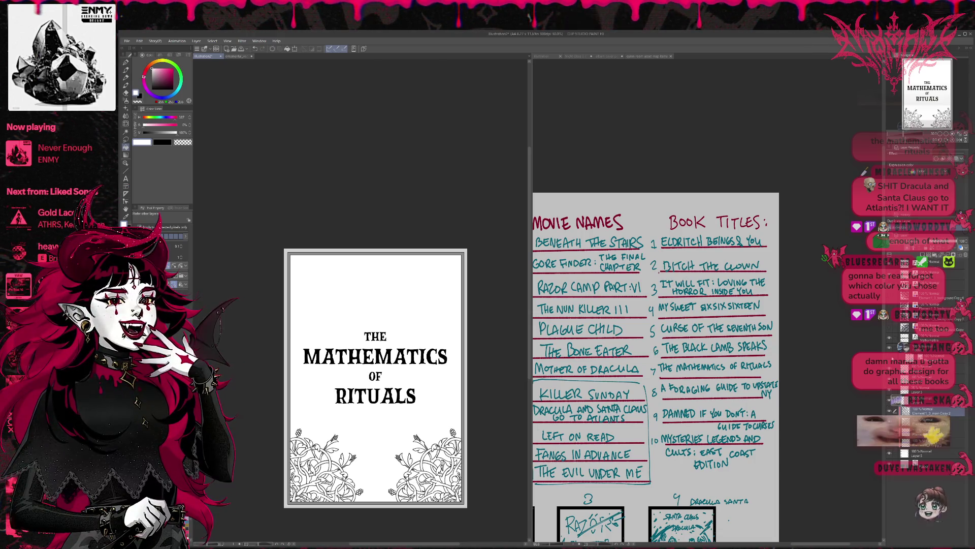
key("ctrl+v")
key("ctrl+z")
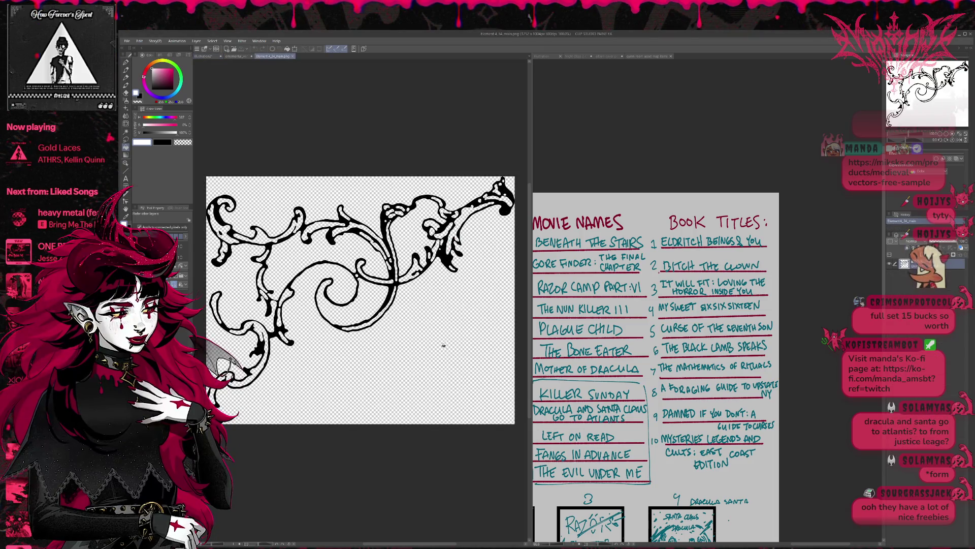
Step: Select all of the black flourish artwork and return to the book cover document
key("ctrl+a")
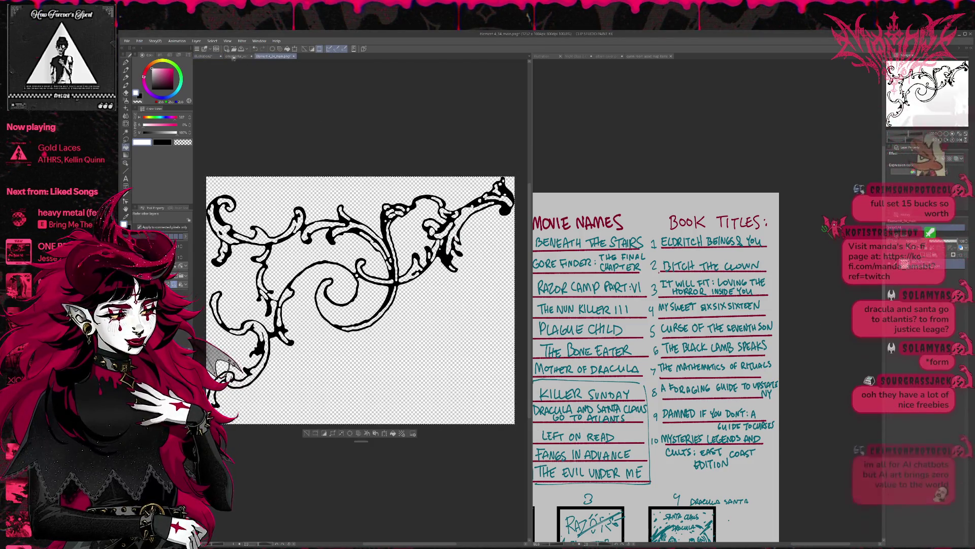
left_click(233, 56)
left_click(206, 57)
Step: Paste the flourish and shrink it into the cover's top-left corner, then paste the ornate border
key("ctrl+v")
key("ctrl+t")
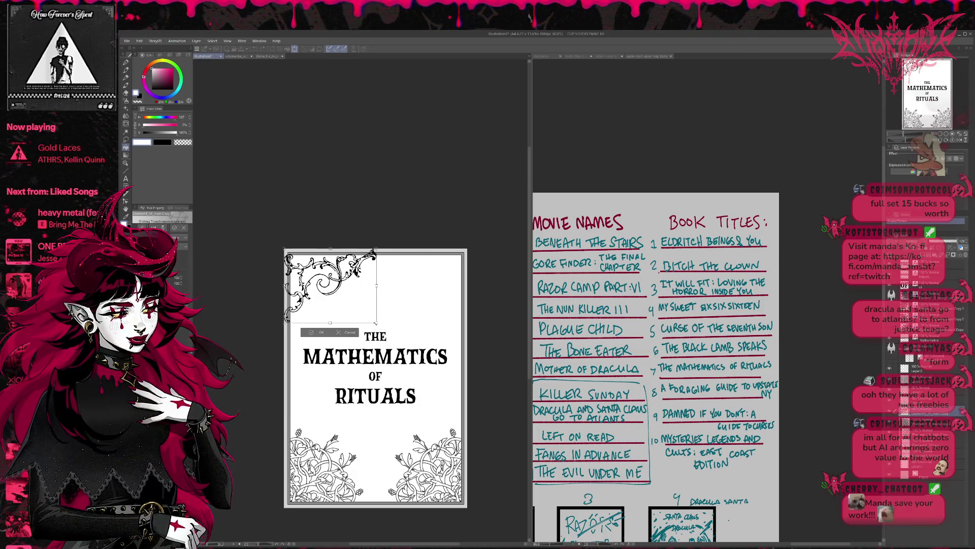
left_click_drag(376, 323, 345, 286)
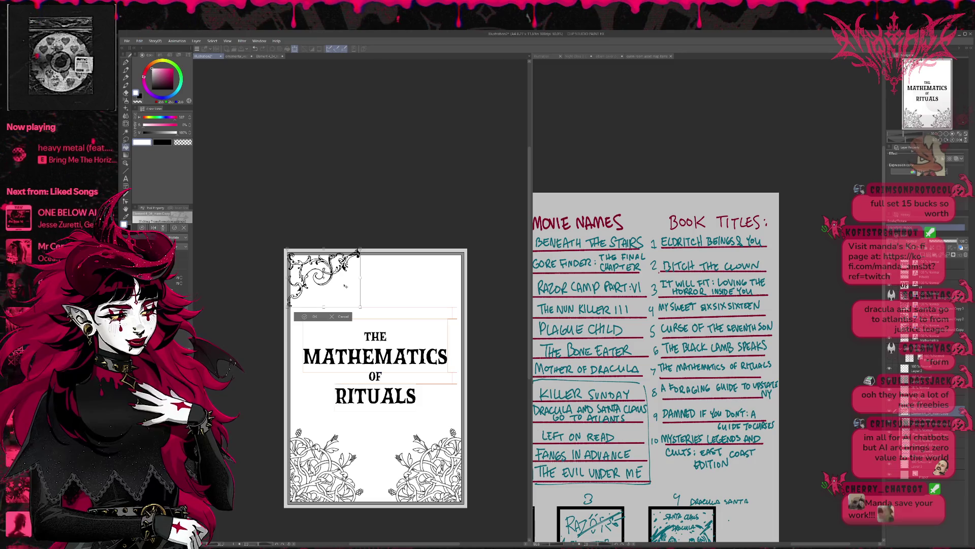
left_click_drag(344, 286, 345, 287)
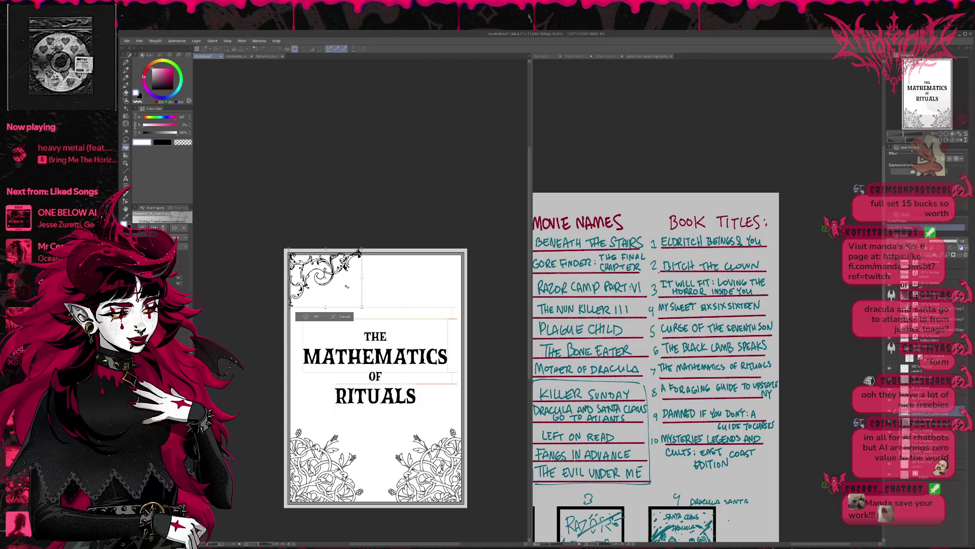
left_click_drag(345, 287, 358, 255)
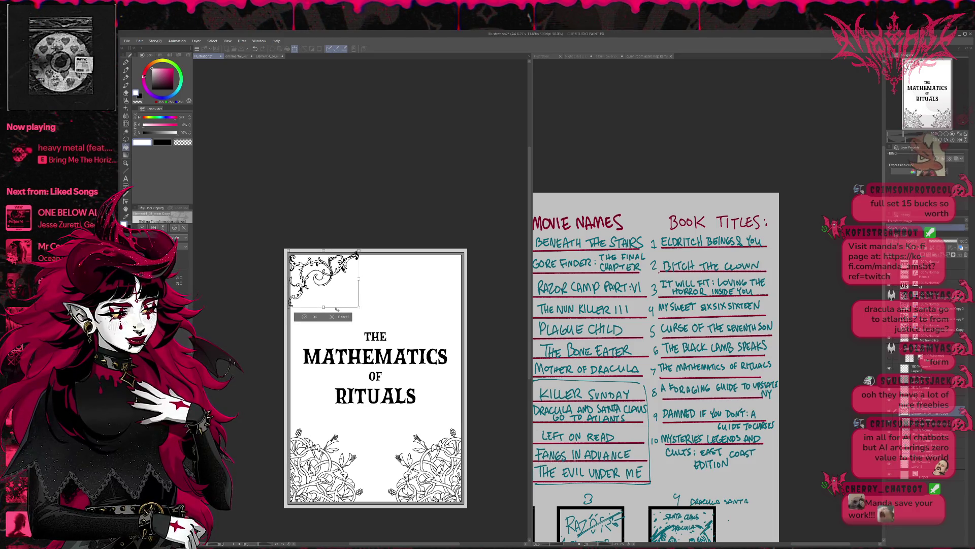
key("Return")
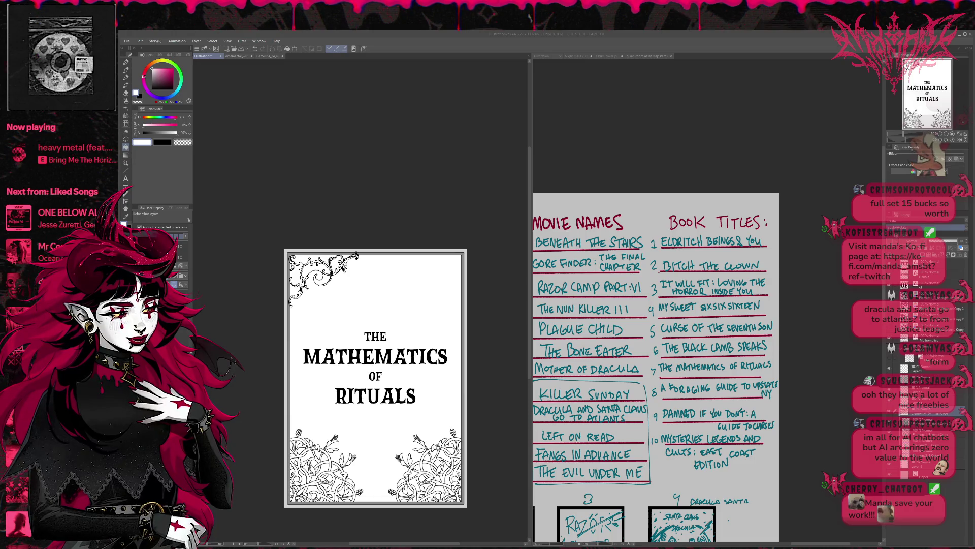
key("ctrl+v")
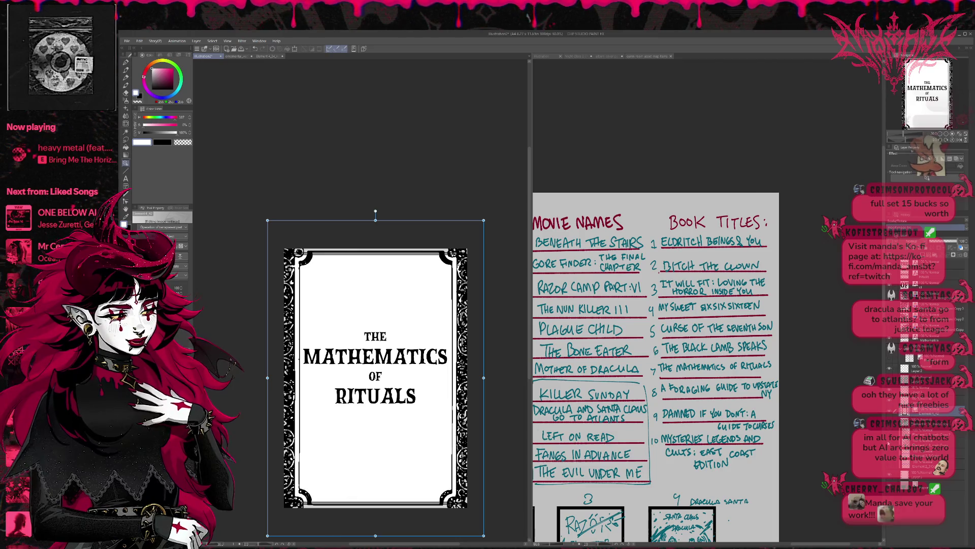
Step: Undo two changes, then move and stretch the ornate black frame to fill the page
key("ctrl+z")
key("ctrl+z")
key("ctrl+z")
key("ctrl+z")
key("ctrl+z")
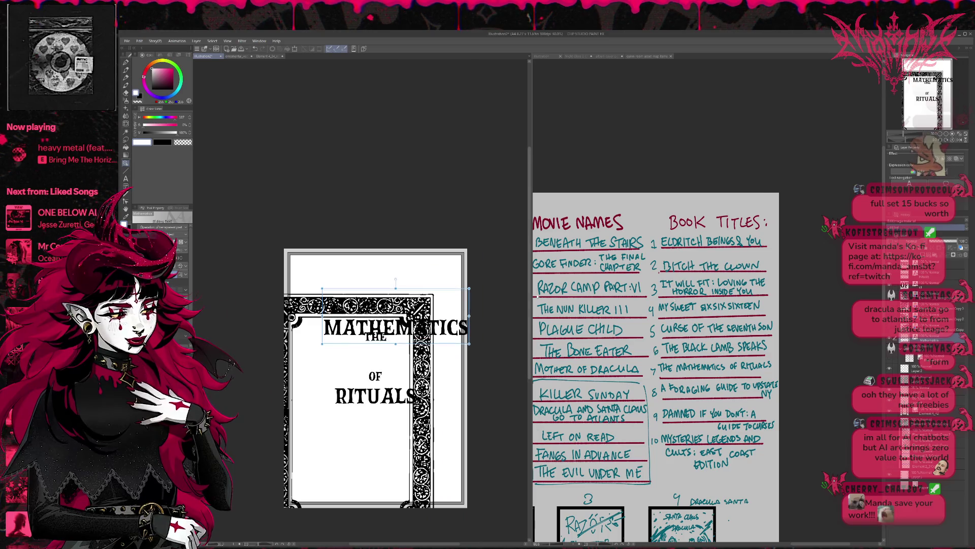
key("ctrl+z")
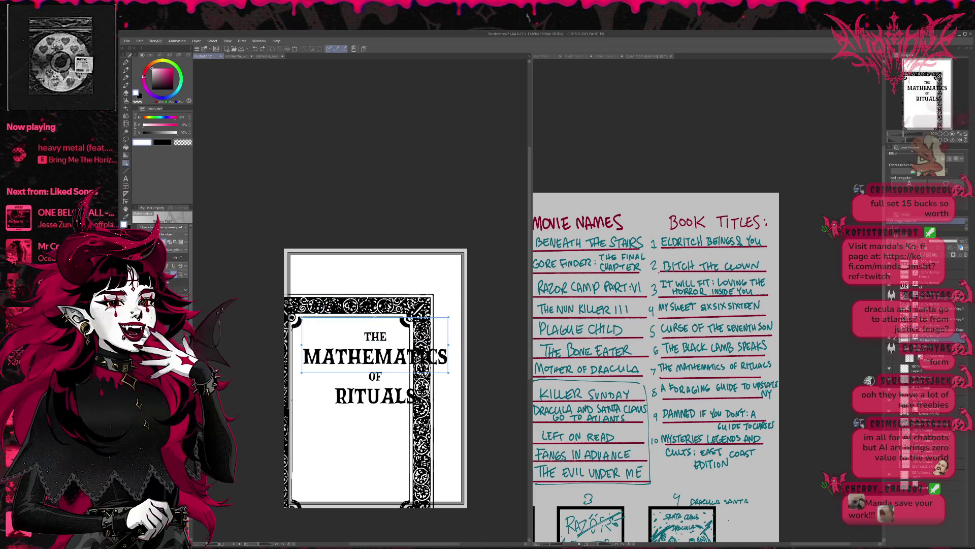
key("ctrl+t")
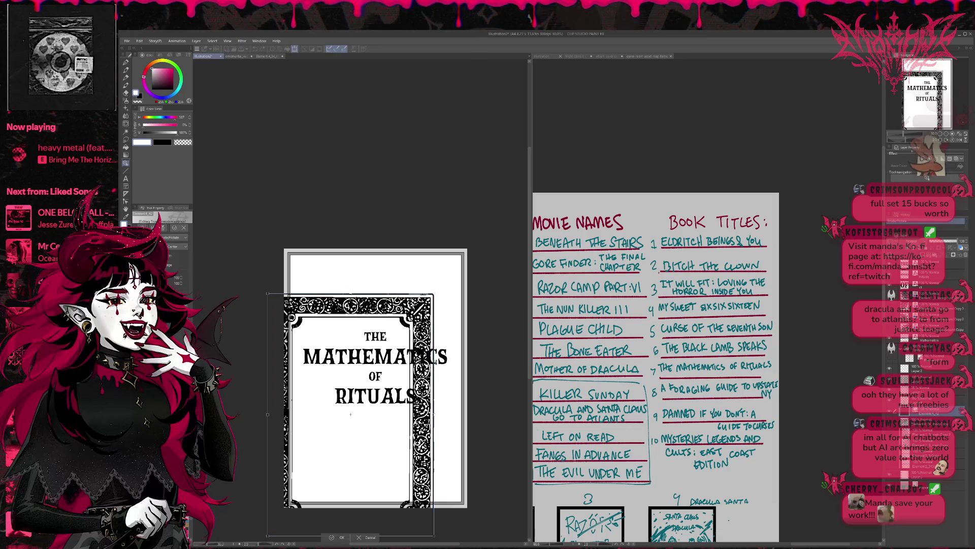
left_click_drag(355, 411, 370, 371)
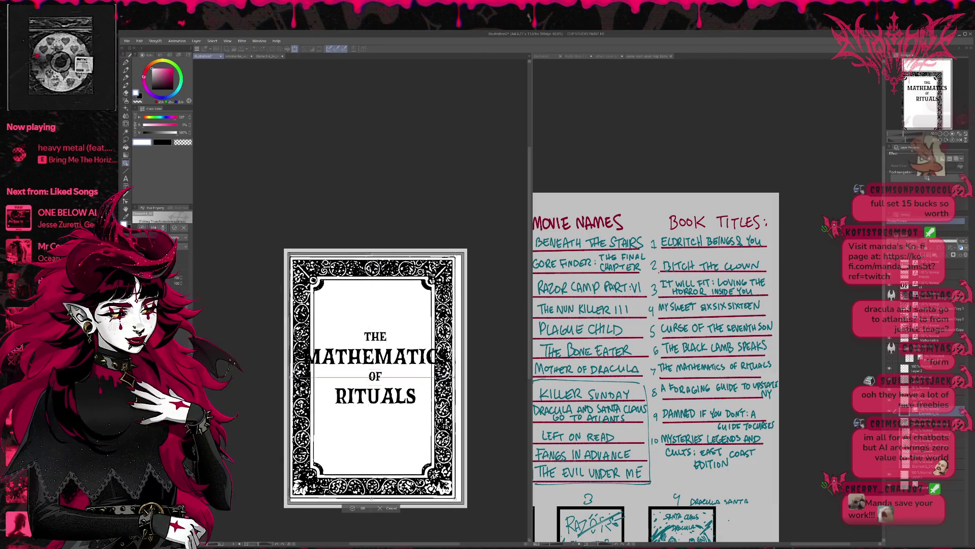
left_click_drag(455, 492, 462, 505)
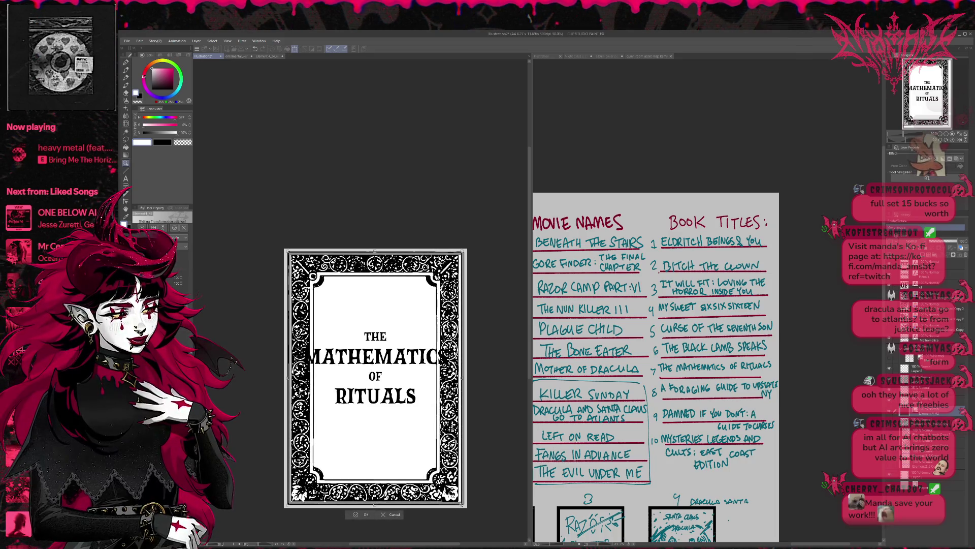
left_click_drag(463, 505, 464, 504)
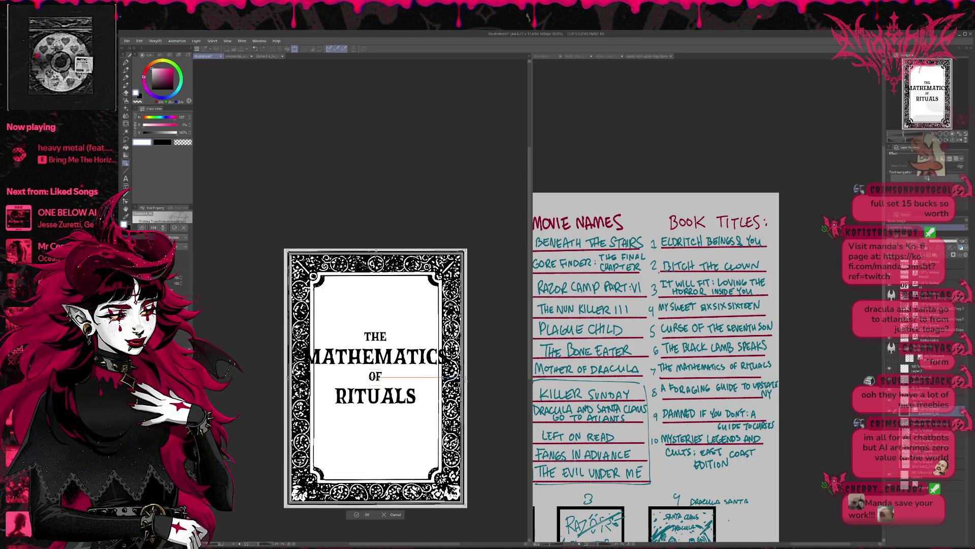
left_click_drag(464, 506, 464, 505)
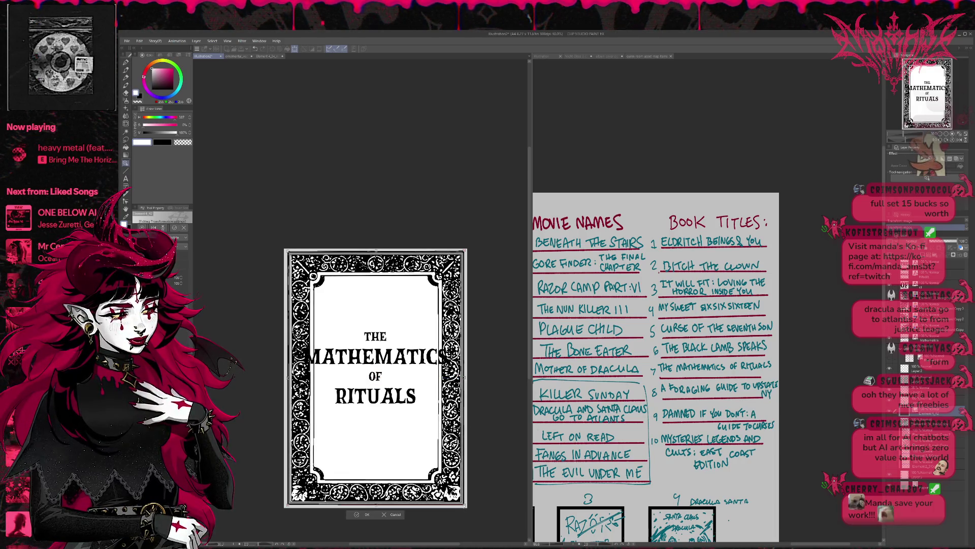
left_click(361, 514)
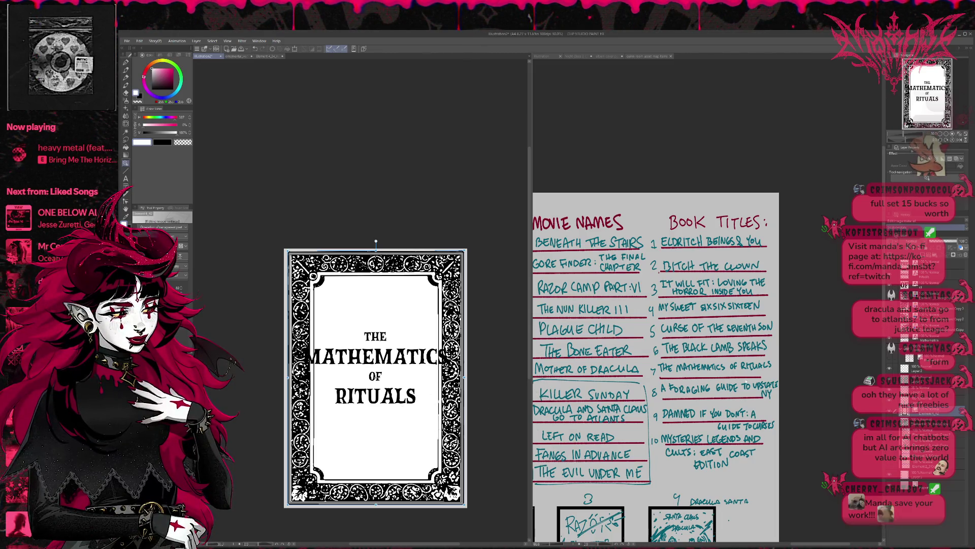
Step: Shrink the MATHEMATICS text four size steps and move it slightly down and right
left_click(909, 275)
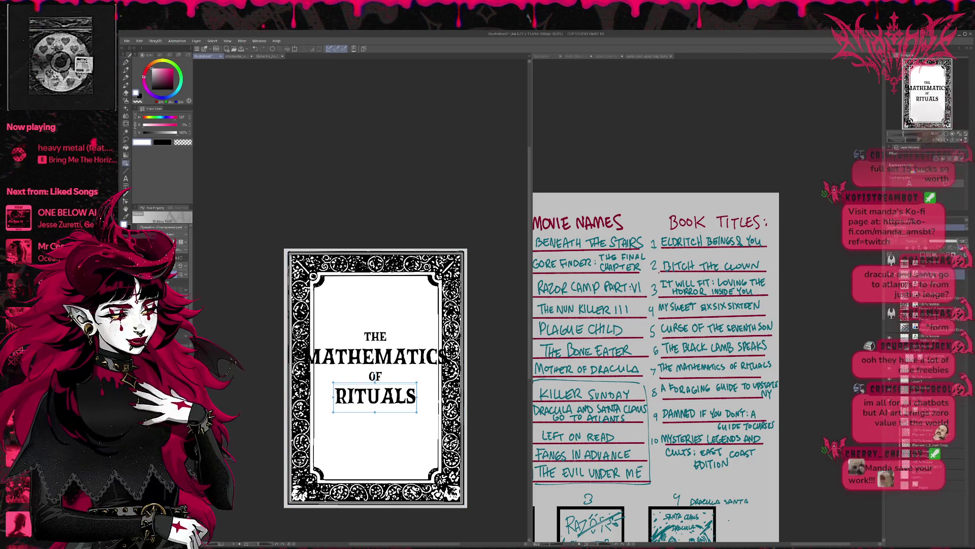
left_click(914, 337)
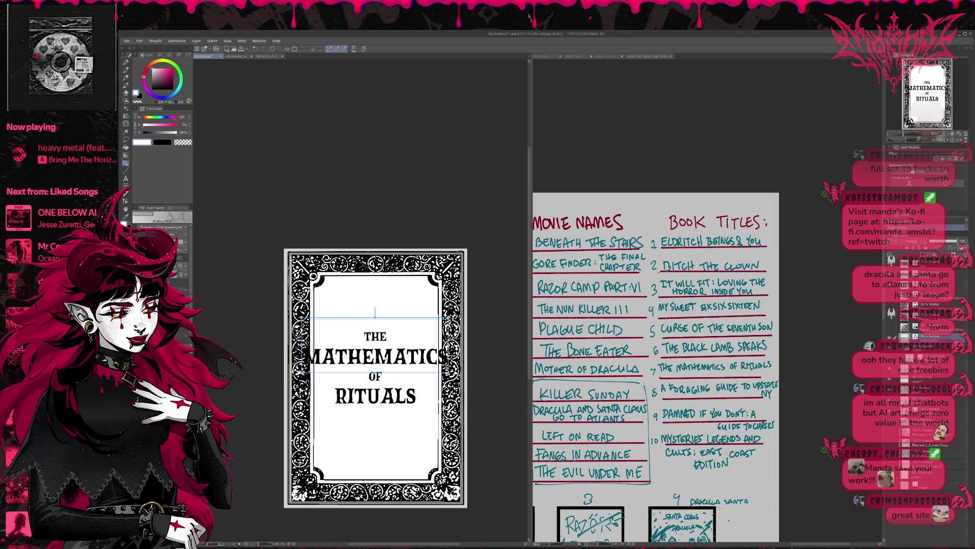
left_click(310, 356)
key("ctrl+a")
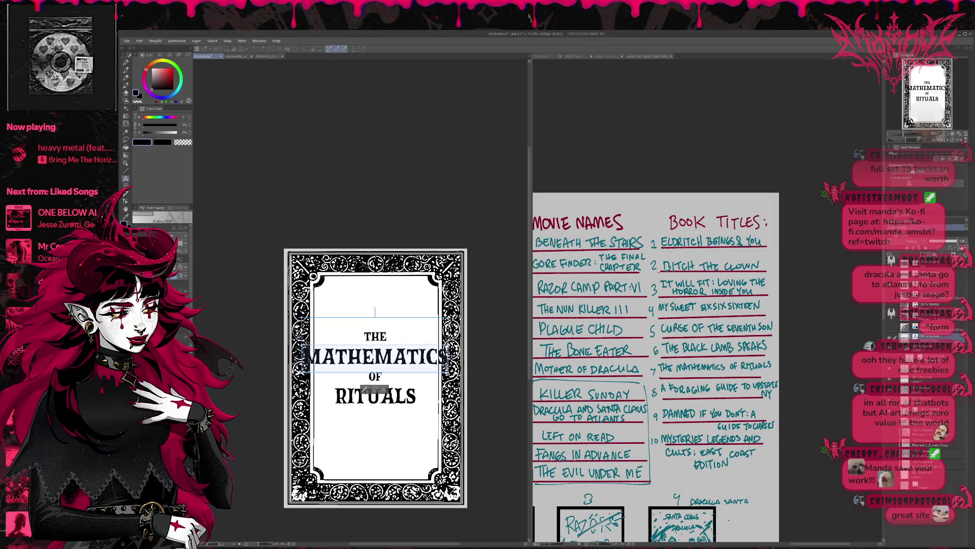
key("Down")
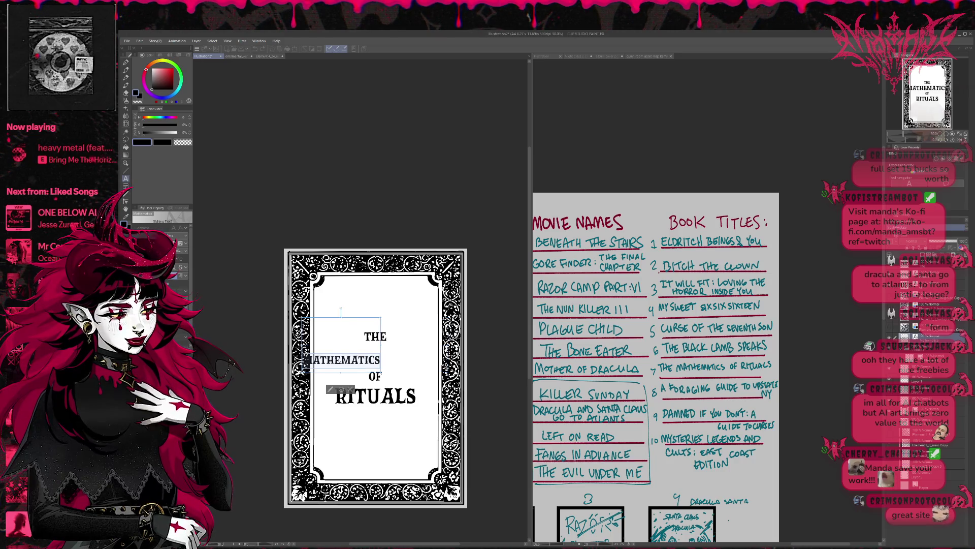
key("Down")
key("Down")
key("Down")
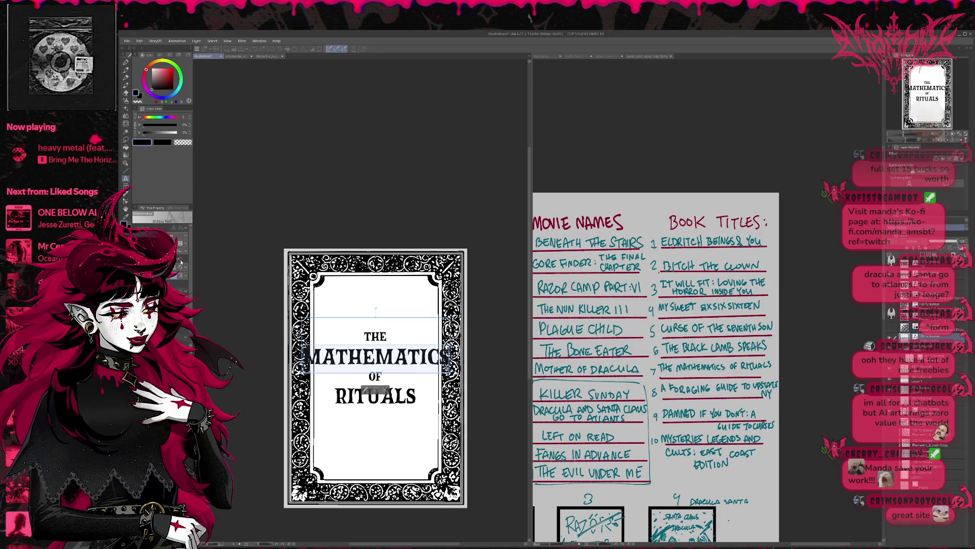
key("Down")
key("Down")
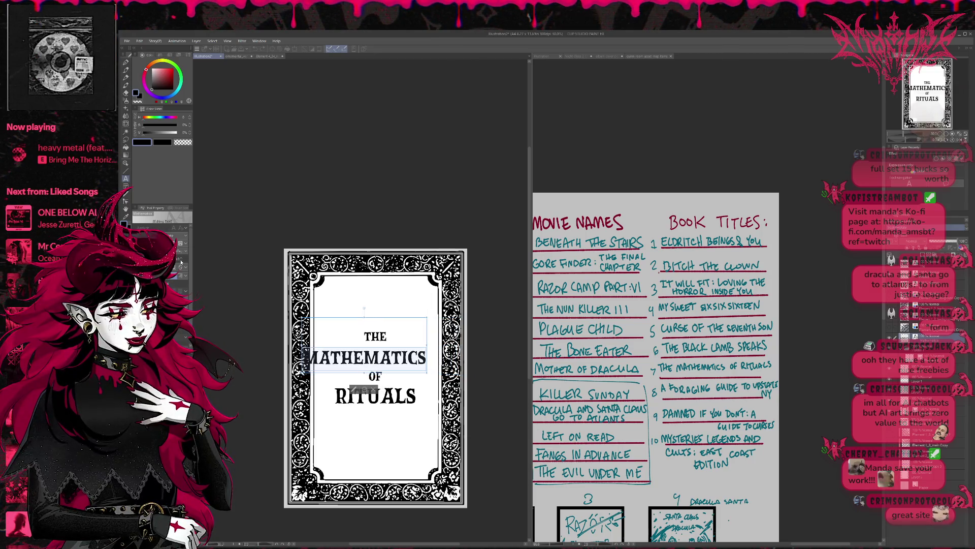
key("Down")
left_click(368, 367)
left_click_drag(368, 367, 369, 372)
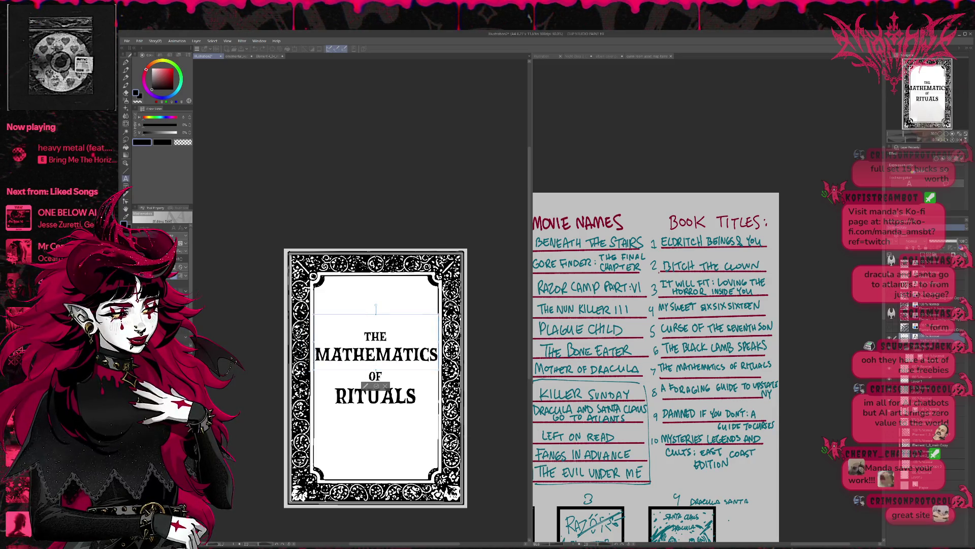
Step: Reduce MATHEMATICS one more size step and nudge it right to centre it
key("ctrl+a")
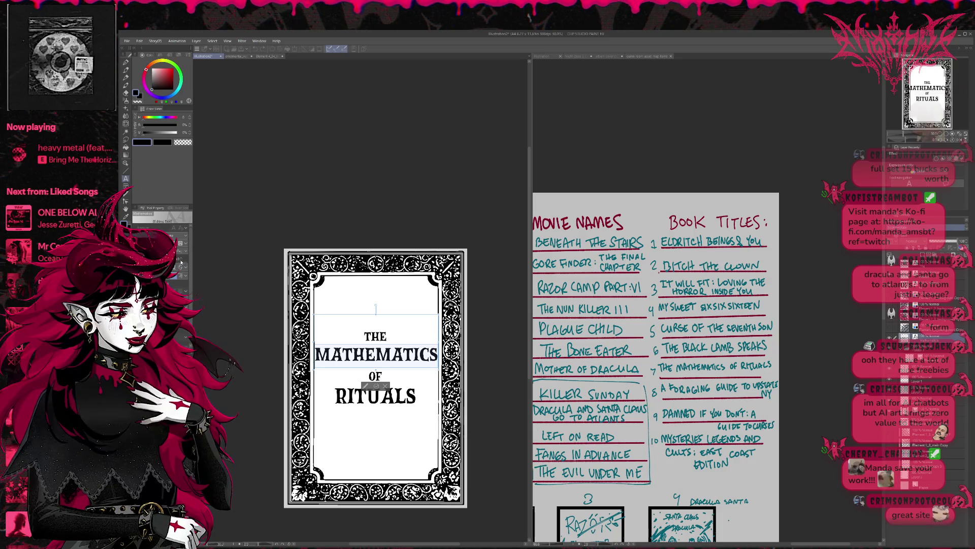
key("Down")
left_click(339, 355)
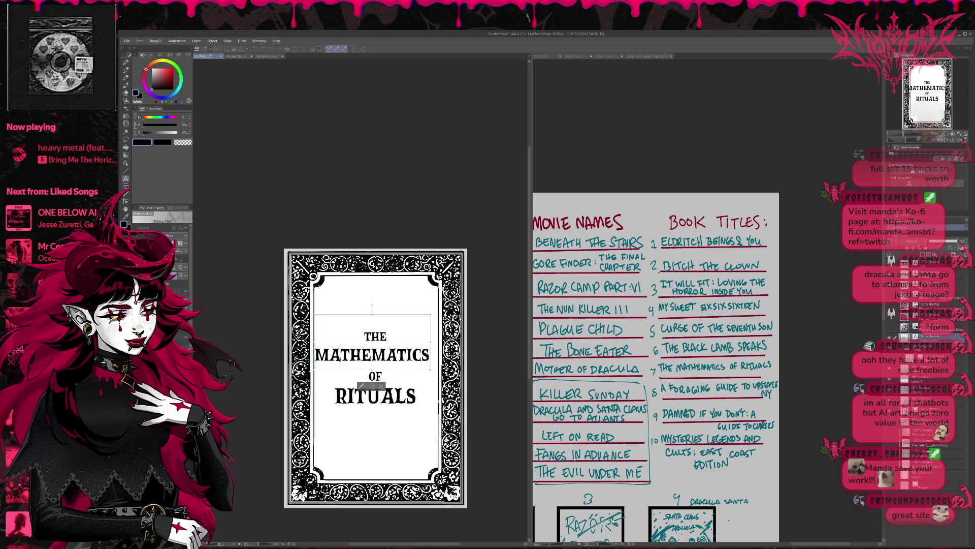
left_click_drag(351, 375, 358, 372)
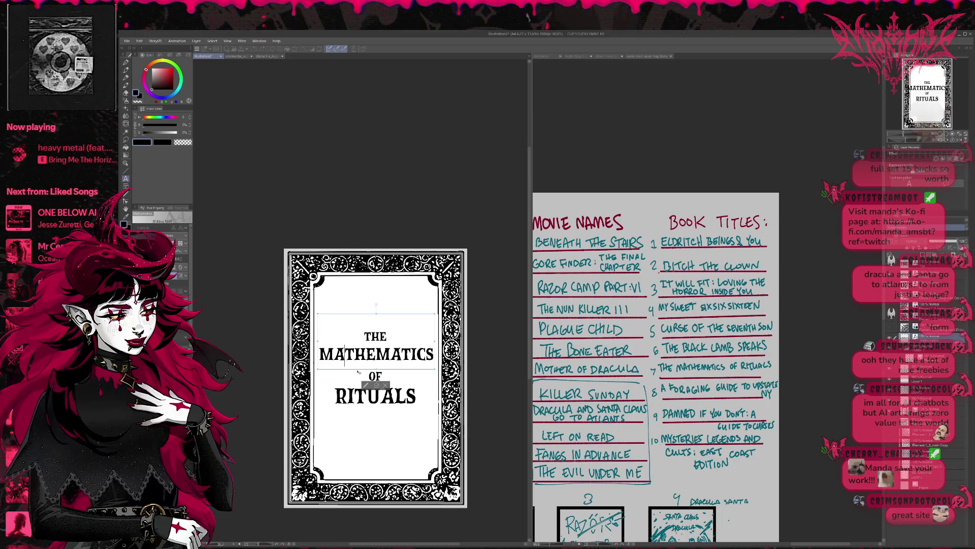
left_click(374, 385)
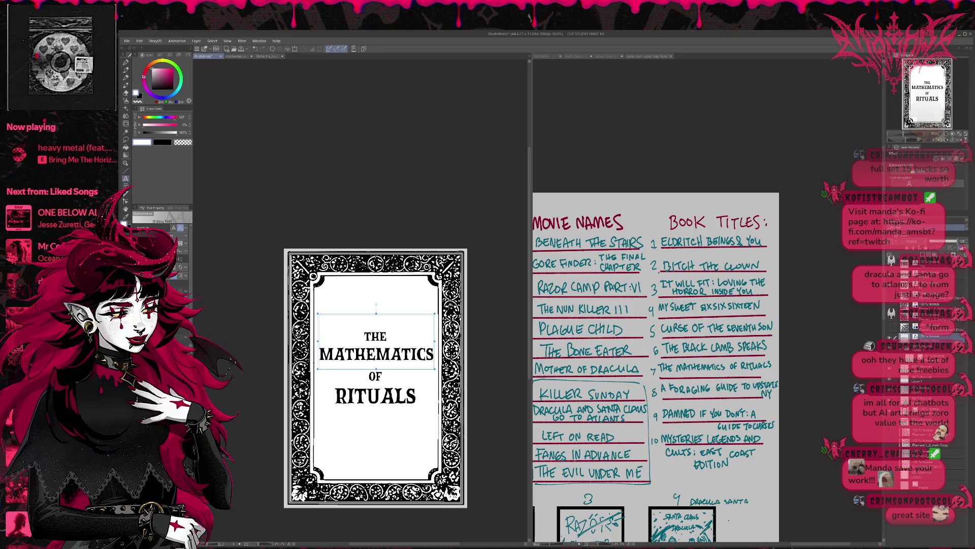
Step: Move the OF text up closer beneath MATHEMATICS
left_click(375, 376)
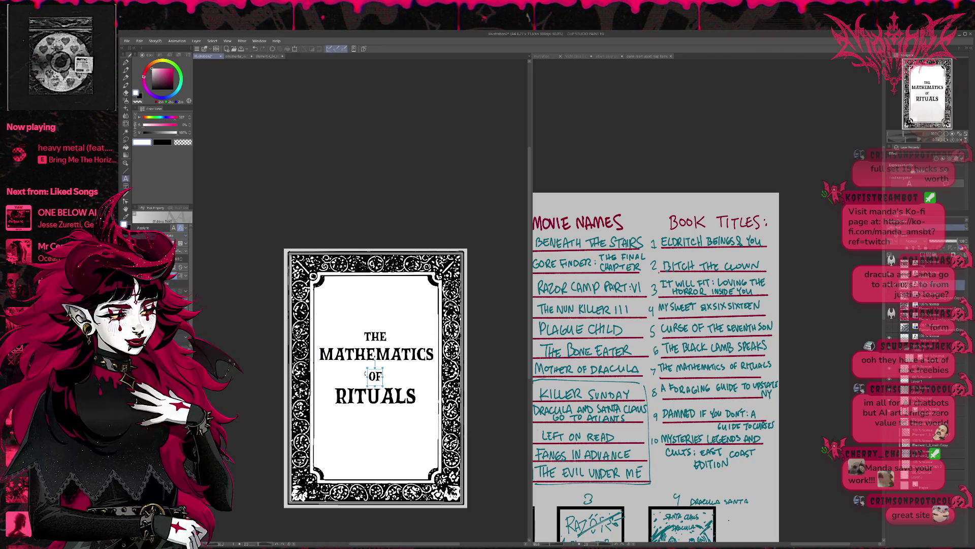
left_click_drag(367, 375, 367, 371)
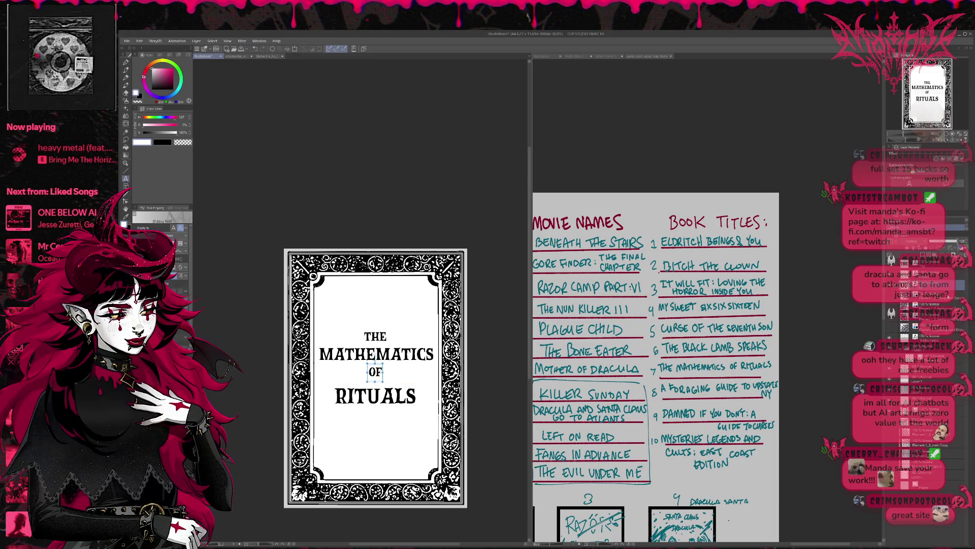
key("Escape")
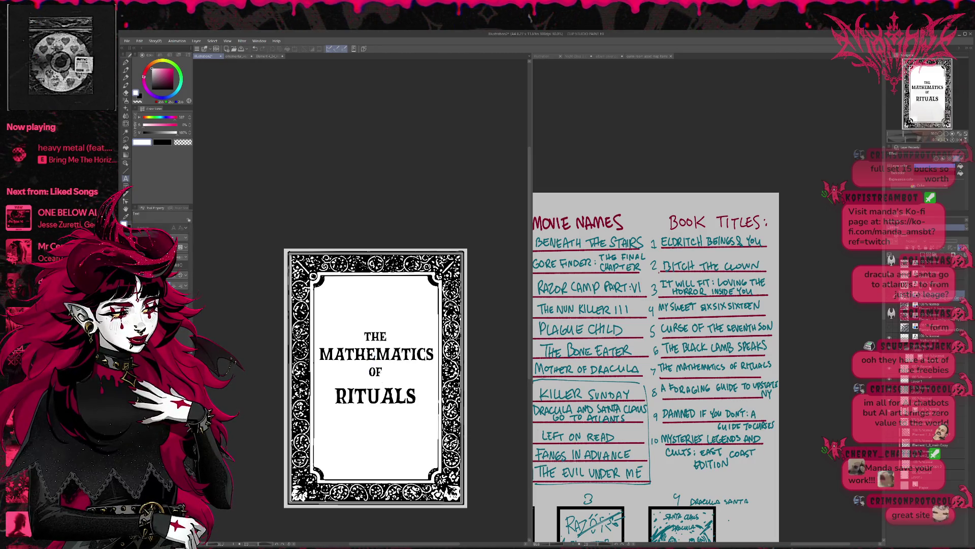
left_click(376, 396)
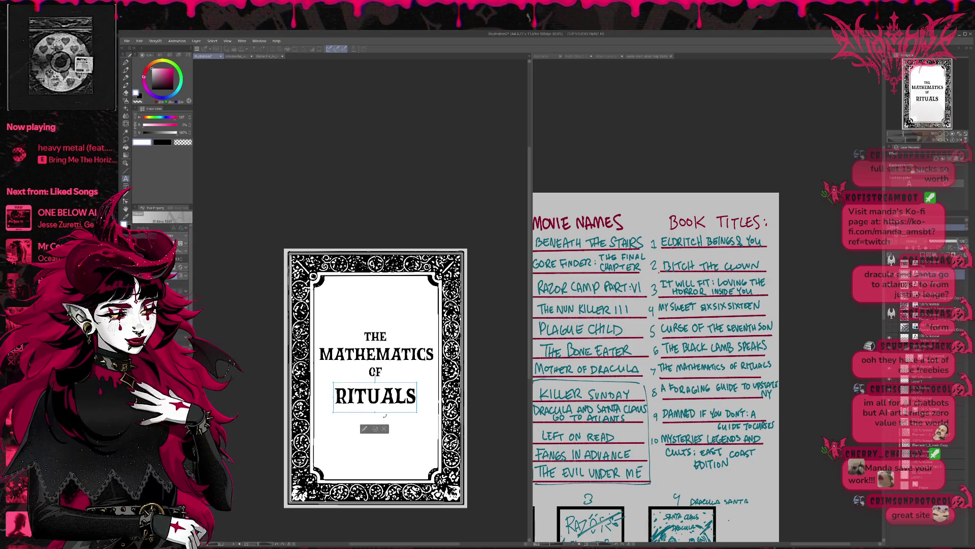
Step: Enlarge RITUALS and centre it horizontally below OF
key("ctrl+a")
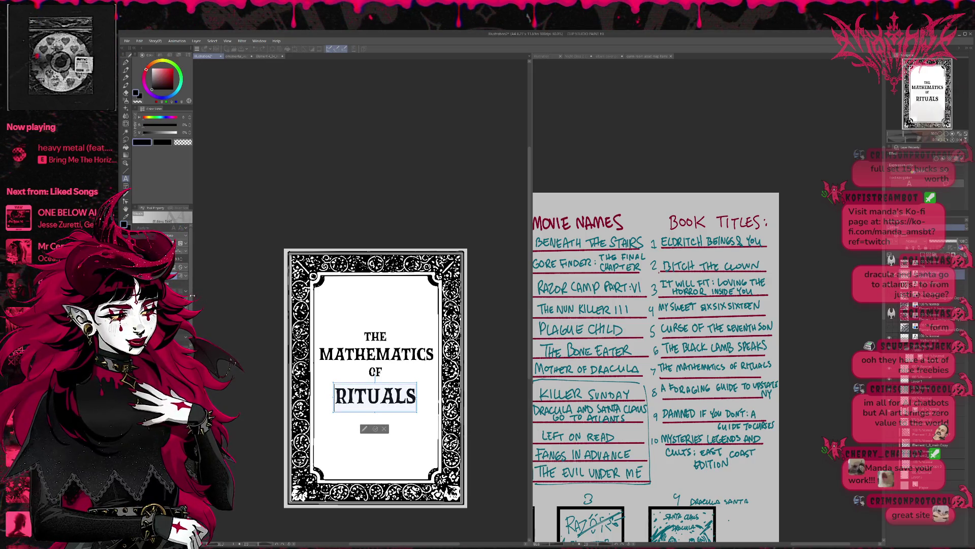
key("Return")
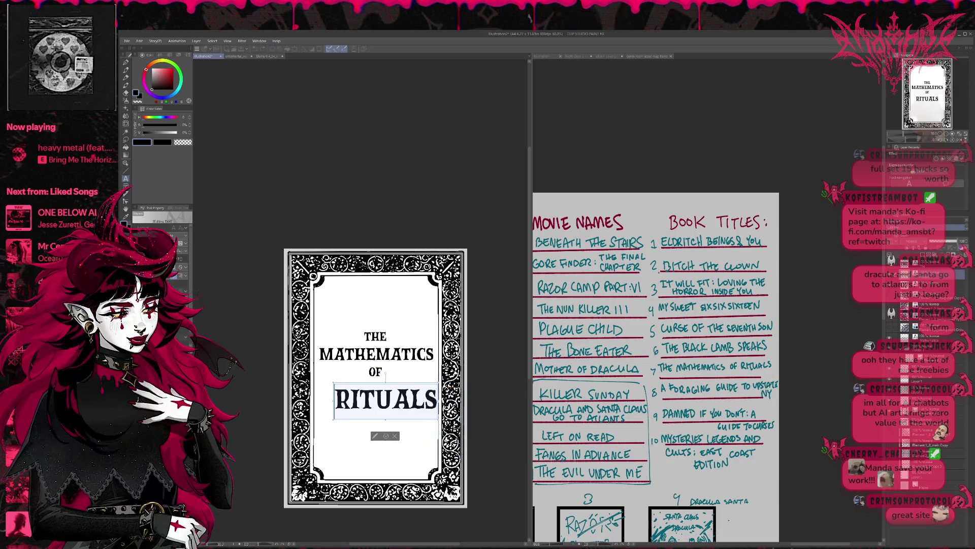
left_click(375, 420)
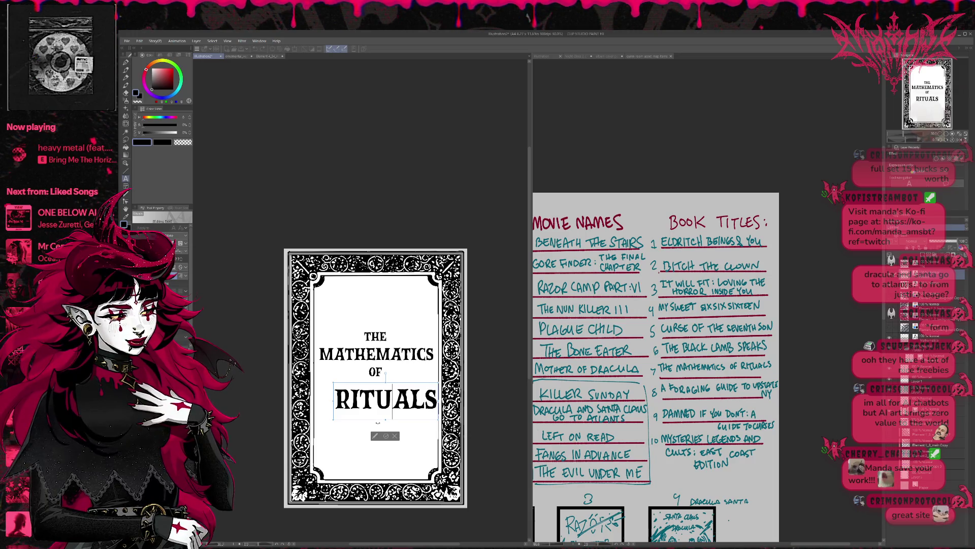
left_click_drag(379, 423, 371, 415)
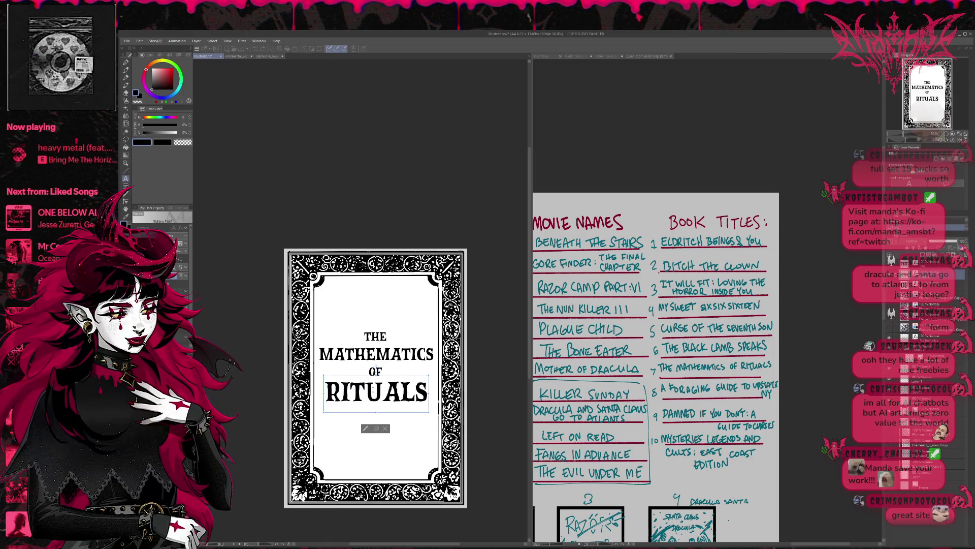
key("Escape")
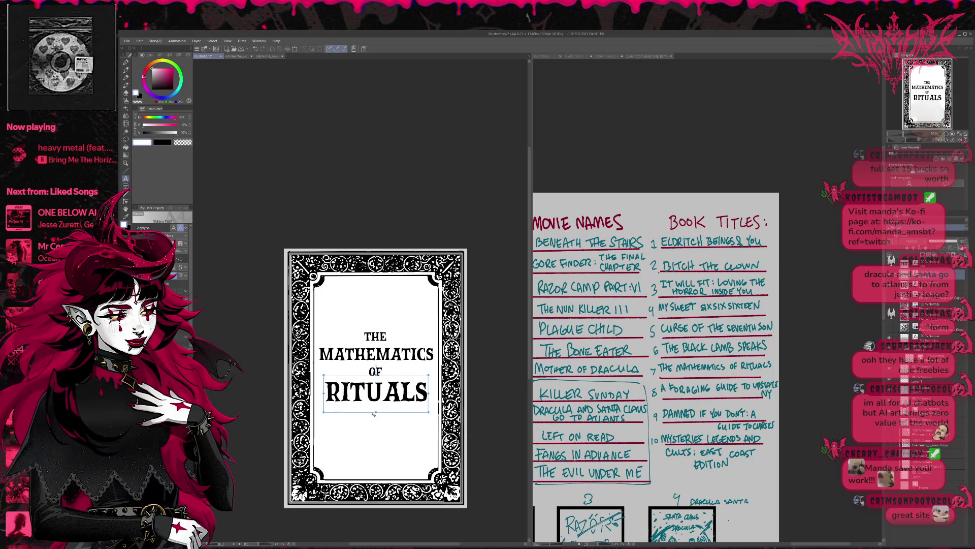
left_click_drag(372, 419, 374, 419)
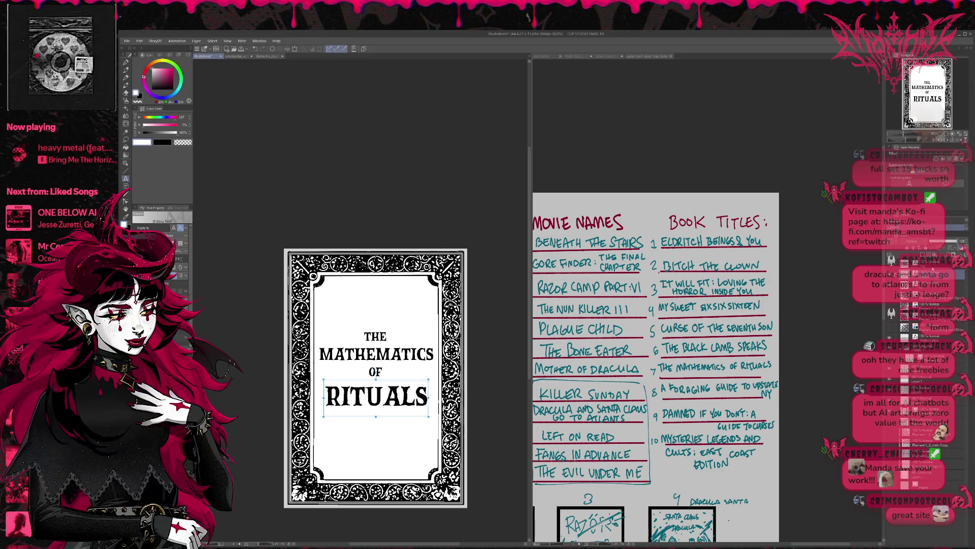
Step: Move the whole four-line title up, then shift THE and MATHEMATICS right and lower
left_click(929, 262)
left_click(929, 339, "shift")
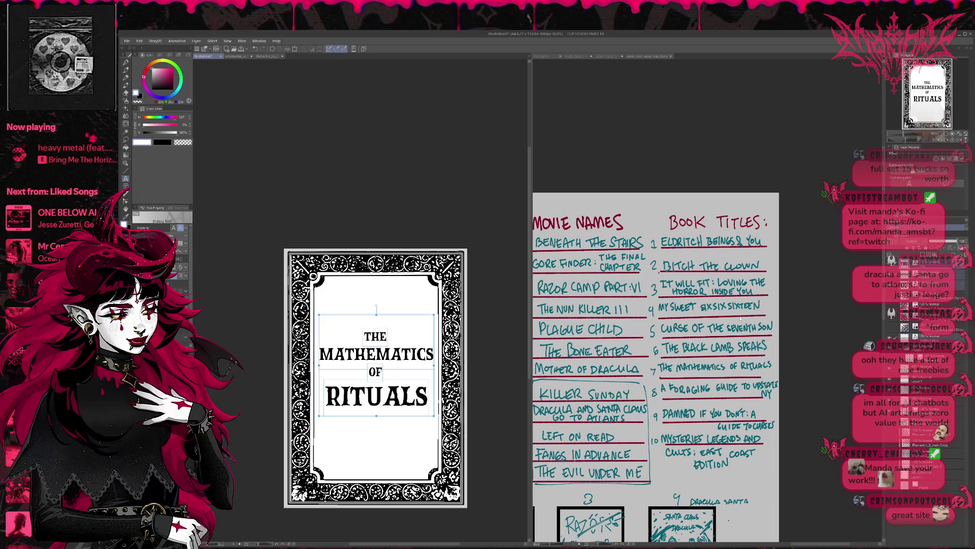
left_click_drag(390, 316, 391, 311)
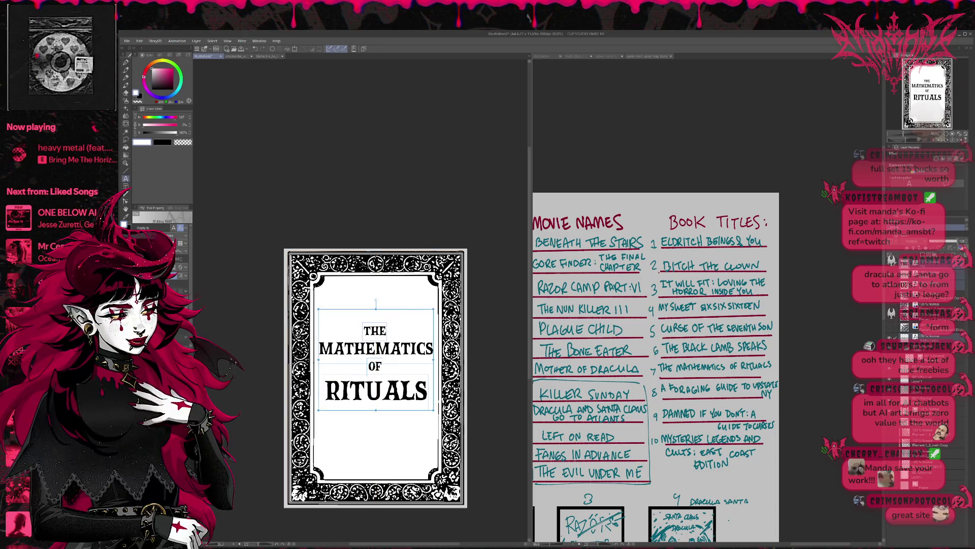
left_click(930, 263)
mouse_move(335, 351)
left_mouse_down()
mouse_move(358, 354)
mouse_move(328, 359)
left_mouse_up()
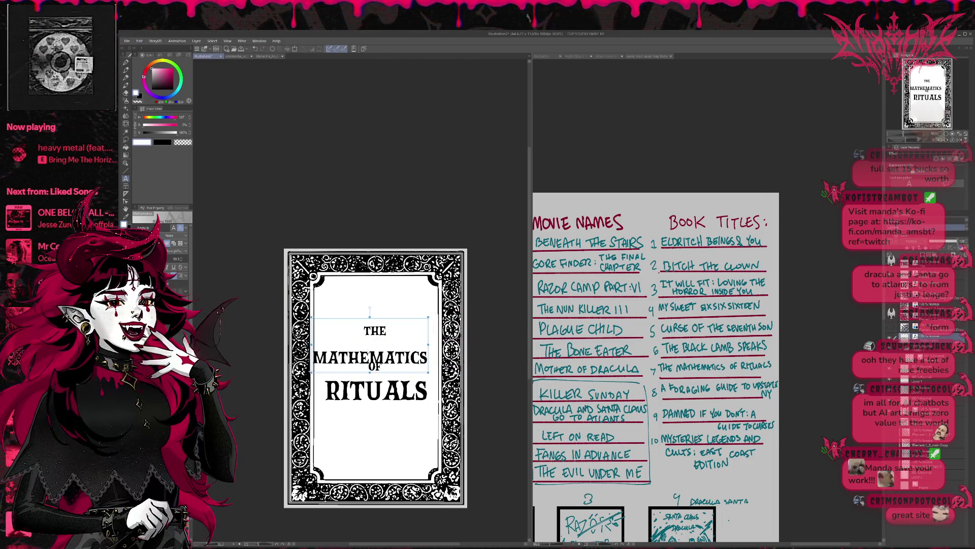
Step: Narrow the MATHEMATICS line twice and centre it on the cover
double_click(376, 349)
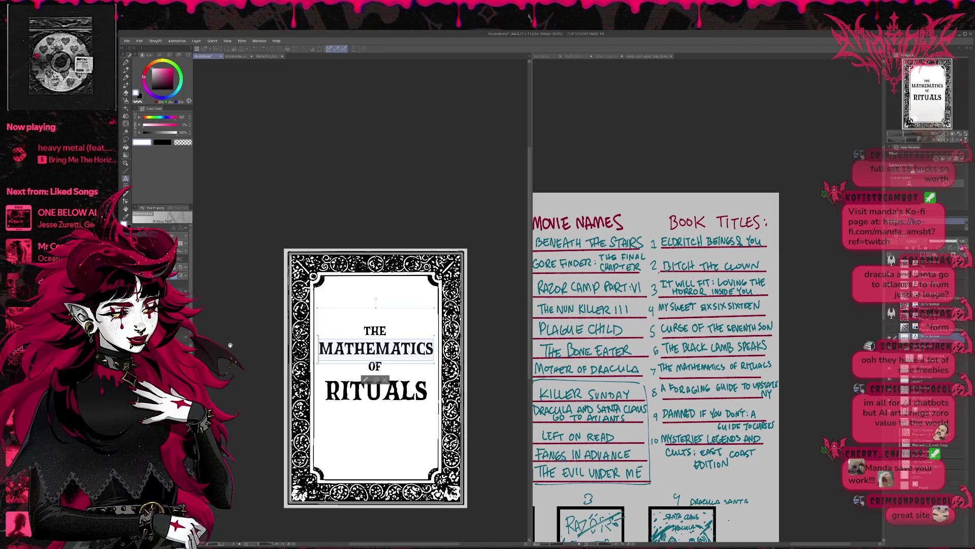
left_click(181, 260)
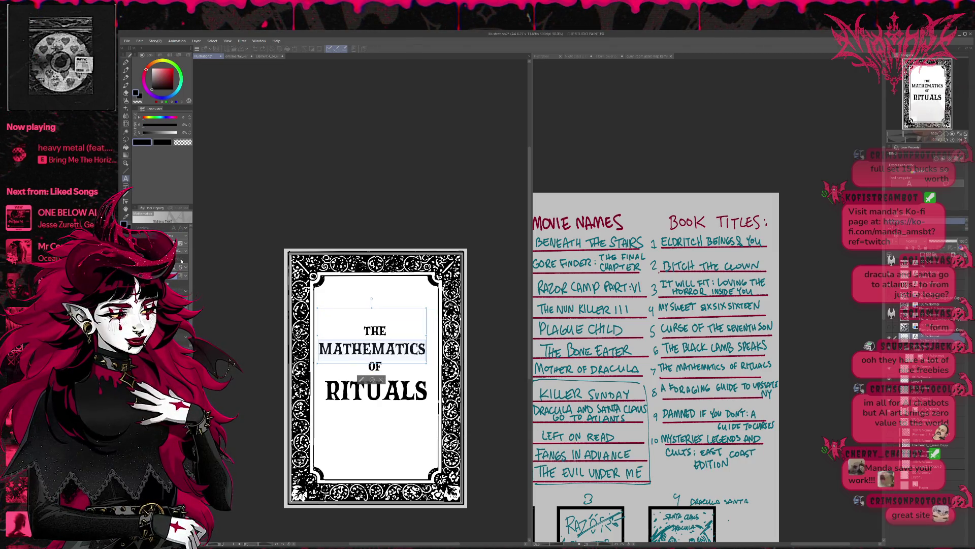
left_click(361, 355)
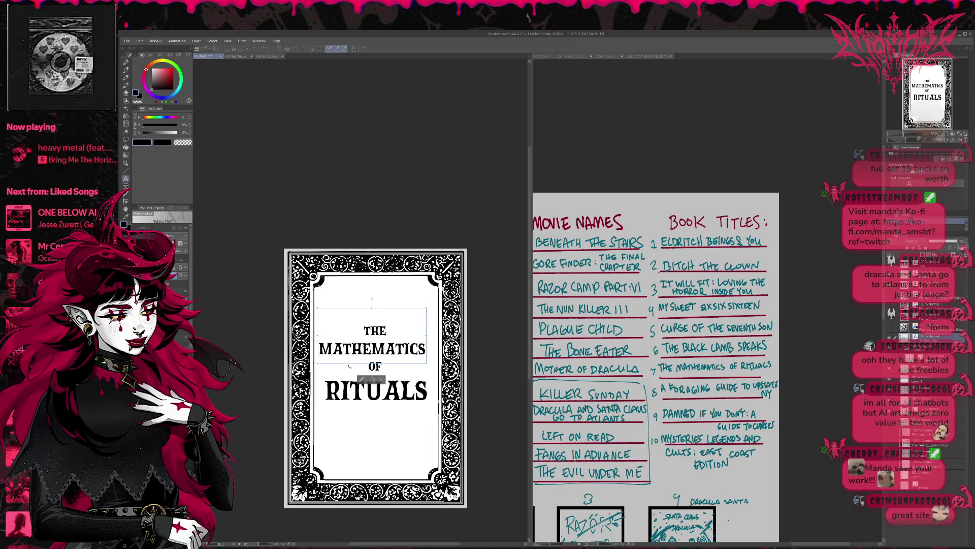
left_click_drag(350, 366, 357, 366)
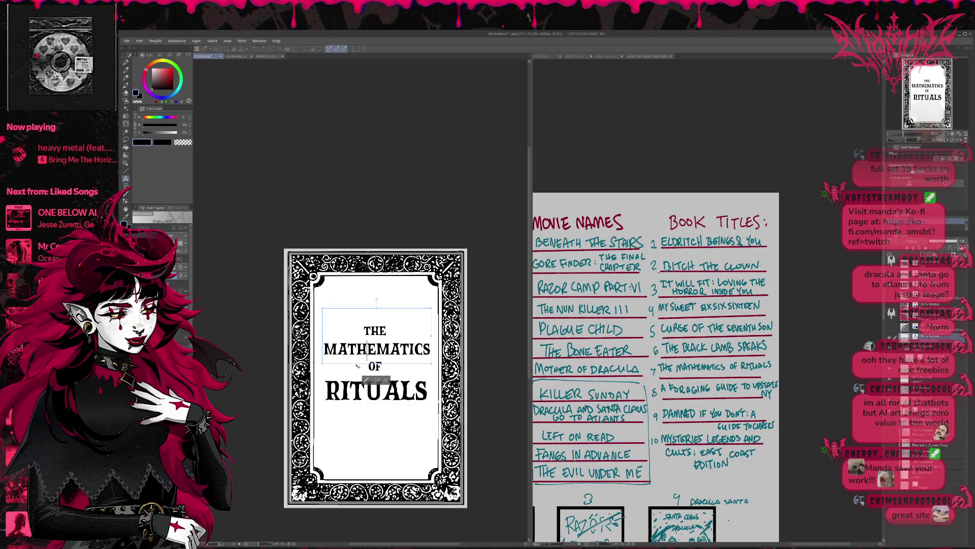
key("ctrl+a")
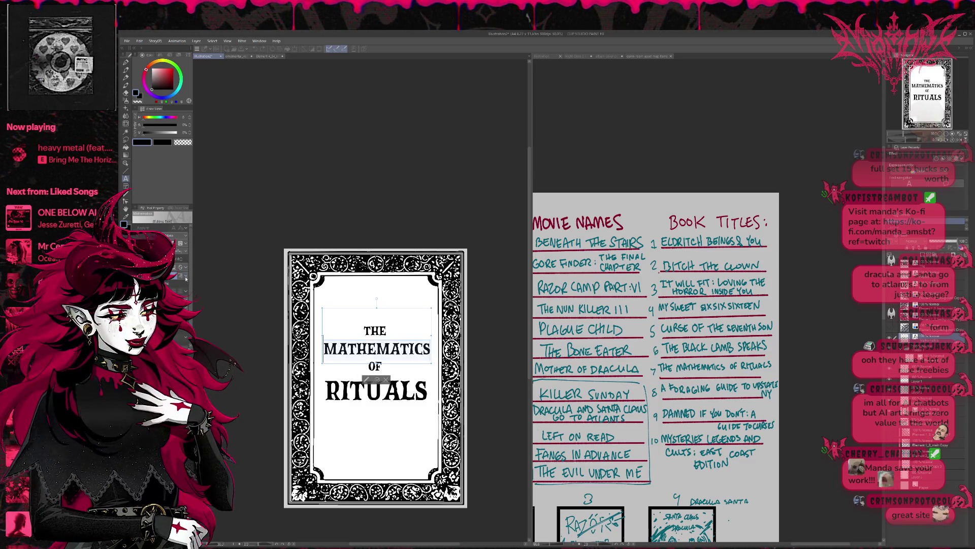
left_click(180, 263)
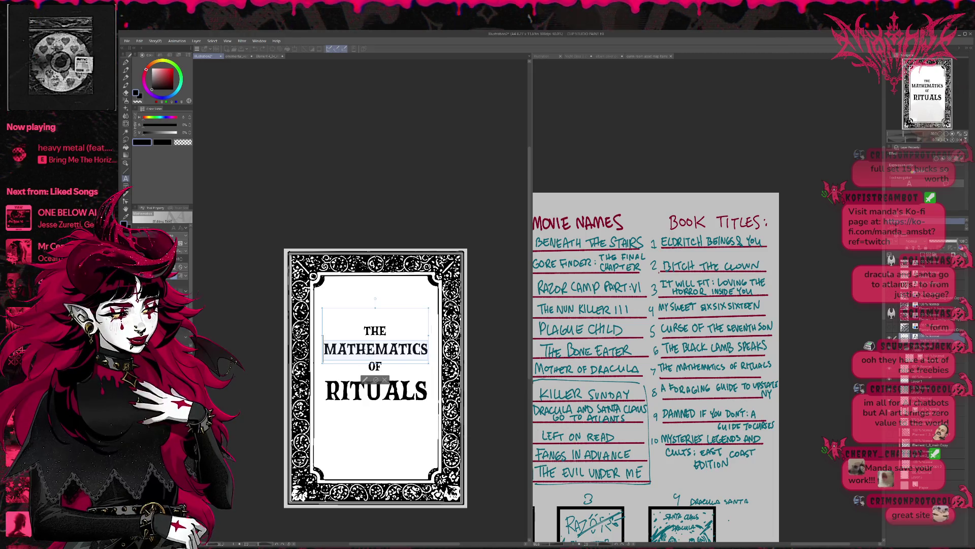
left_click_drag(389, 365, 388, 365)
left_click(390, 366)
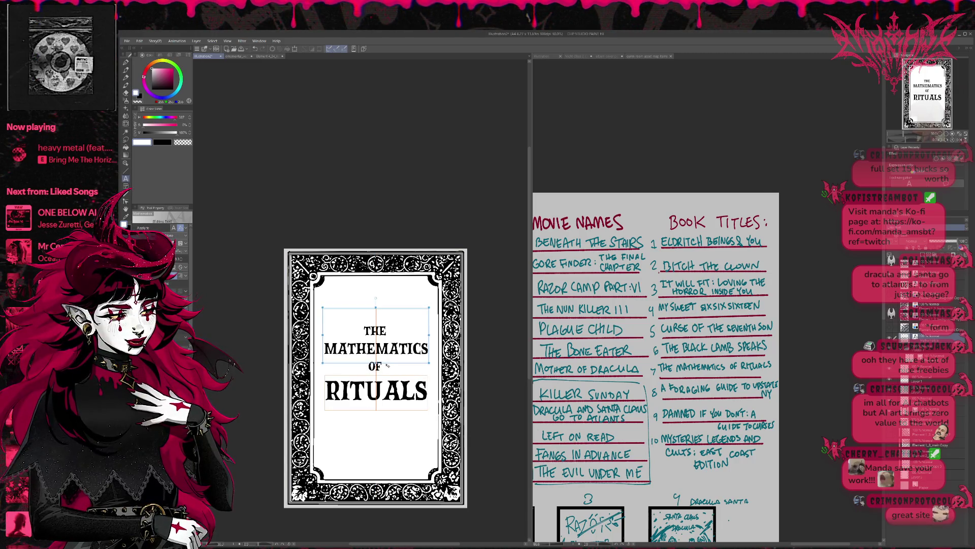
left_click_drag(387, 366, 387, 365)
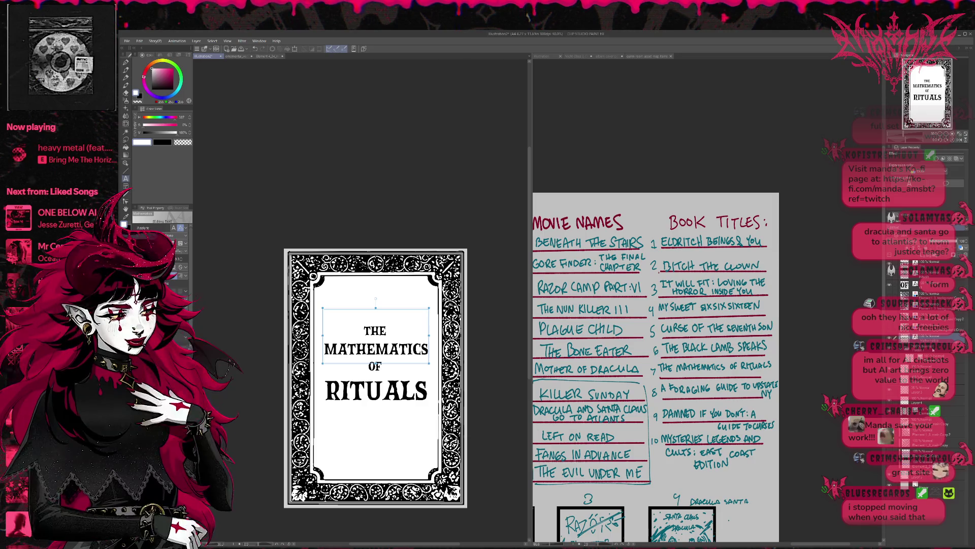
left_click(518, 392)
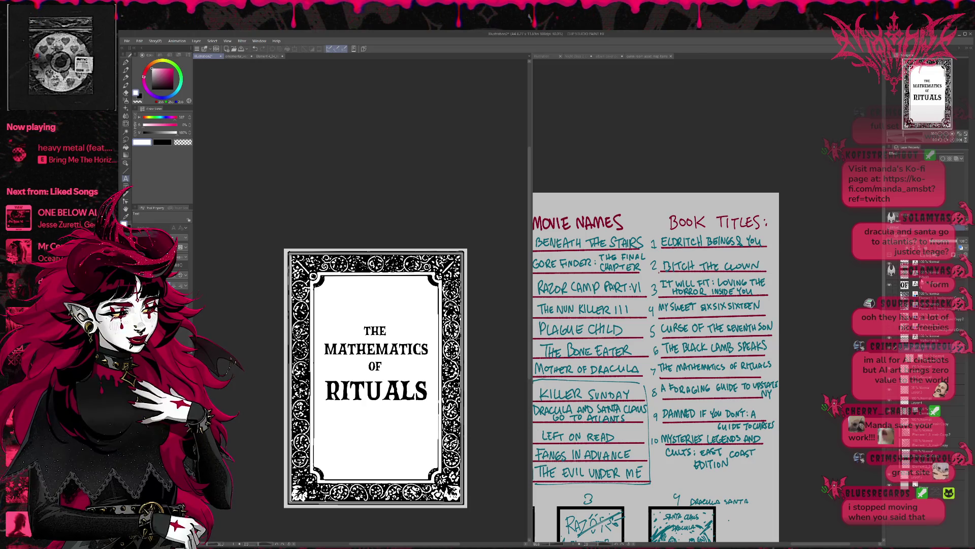
Step: Resize the RITUALS and OF lines with Free Transform
left_click(376, 391)
key("ctrl+t")
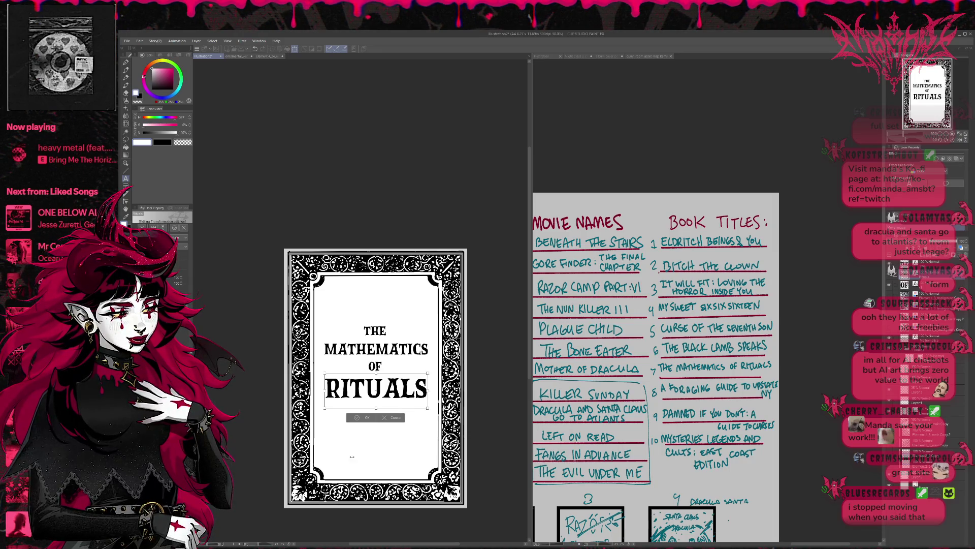
left_click(365, 417)
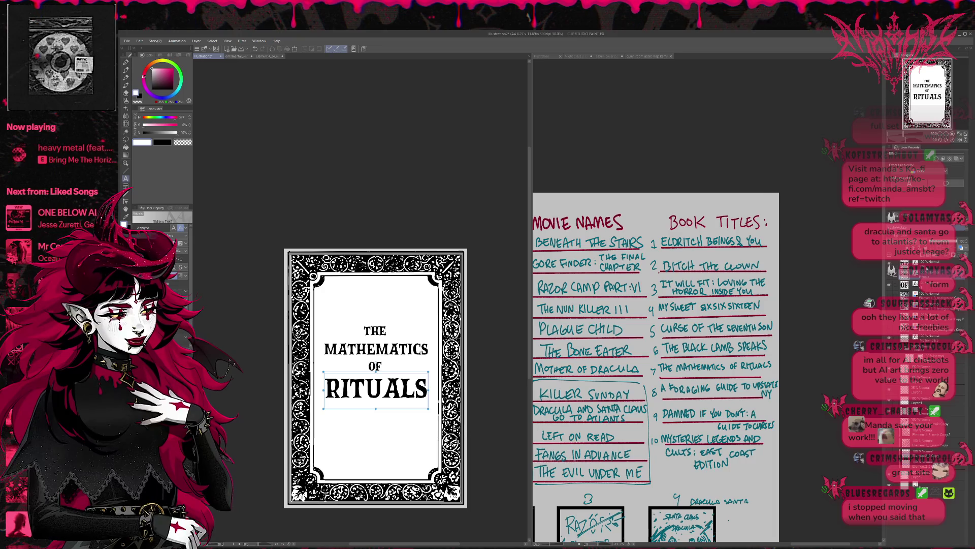
left_click(914, 284)
key("ctrl+t")
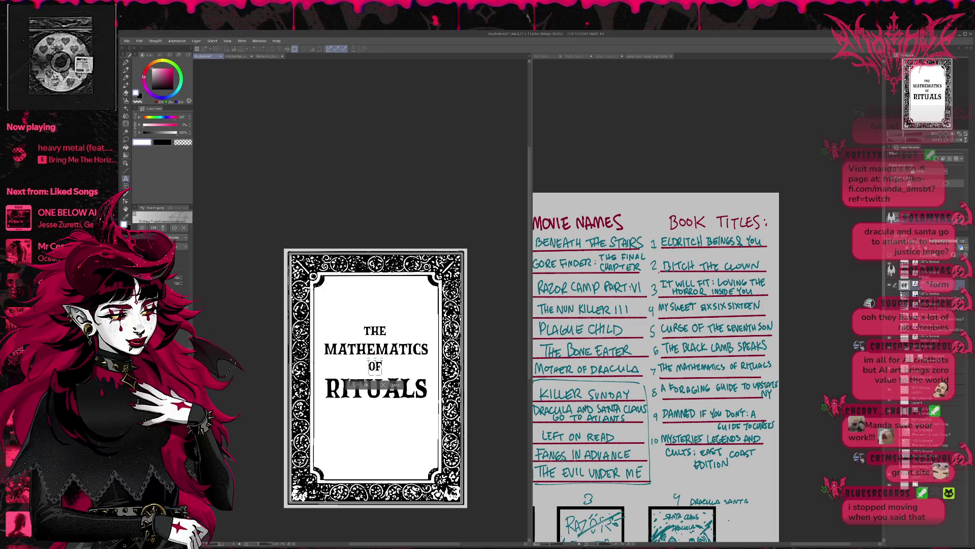
left_click(364, 384)
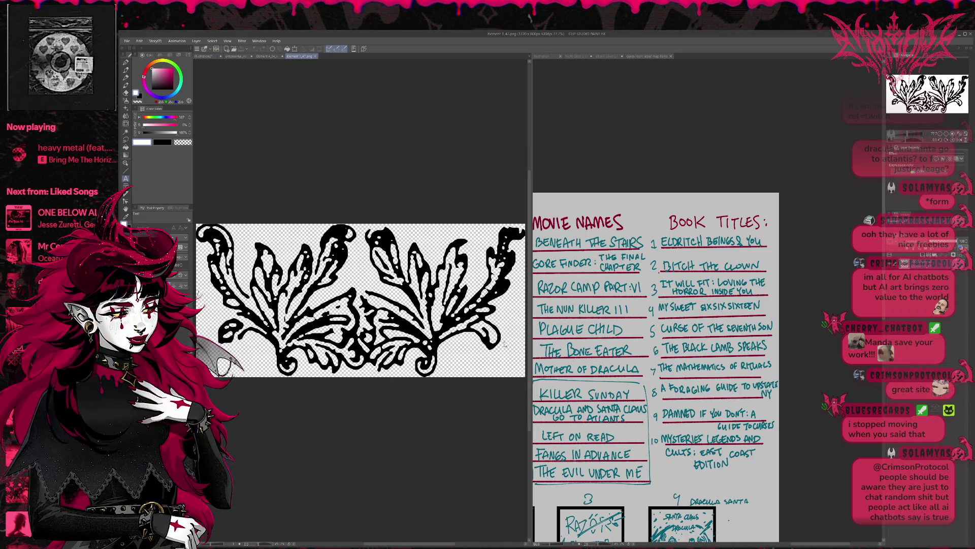
Step: Copy the whole leaf ornament and paste it onto the Illustration2 cover, scaled under RITUALS
key("ctrl+a")
left_click(204, 56)
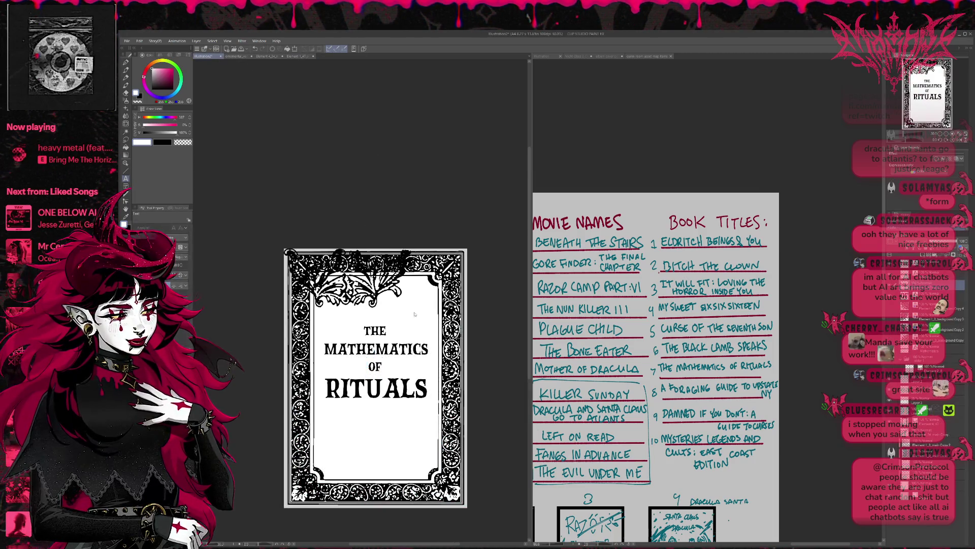
key("ctrl+v")
key("ctrl+t")
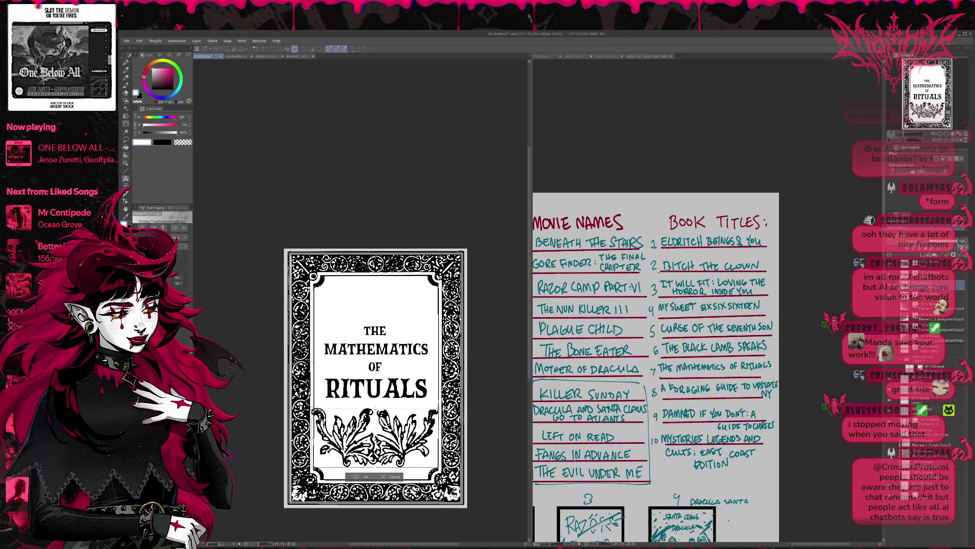
mouse_move(312, 406)
left_mouse_down()
mouse_move(386, 437)
mouse_move(375, 417)
left_mouse_up()
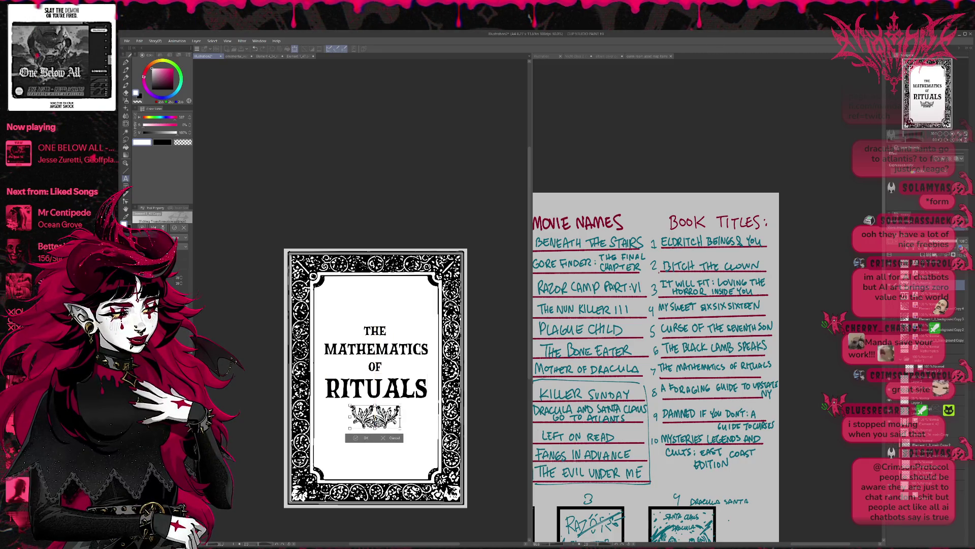
left_click(358, 438)
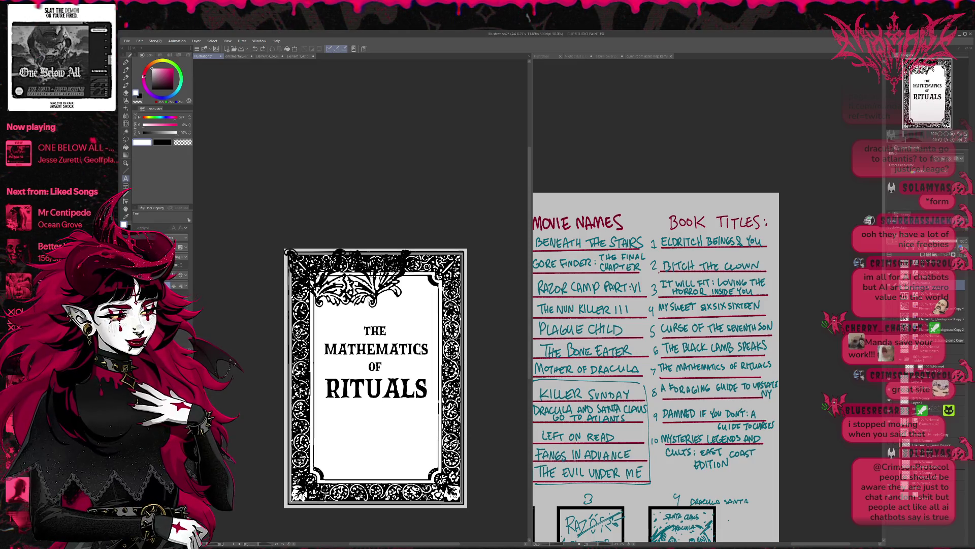
Step: Enlarge the leaf flourish and re-centre it beneath RITUALS
key("ctrl+t")
mouse_move(401, 430)
left_mouse_down()
mouse_move(429, 459)
mouse_move(400, 454)
left_mouse_up()
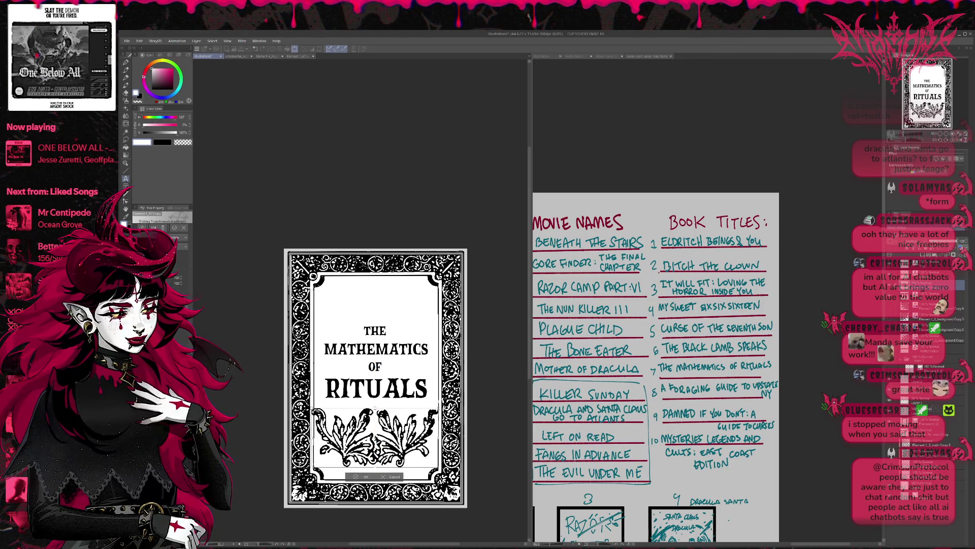
left_click_drag(310, 467, 323, 459)
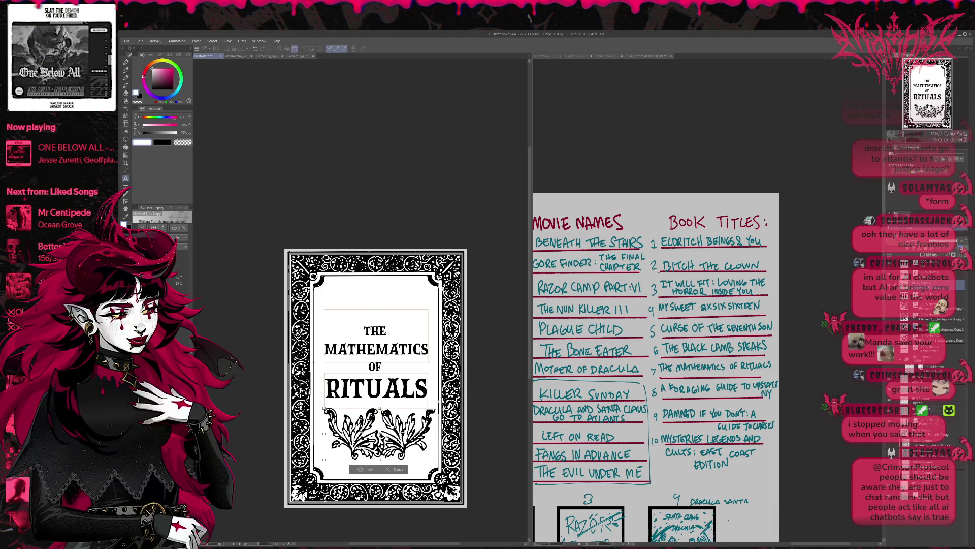
left_click_drag(382, 456, 379, 456)
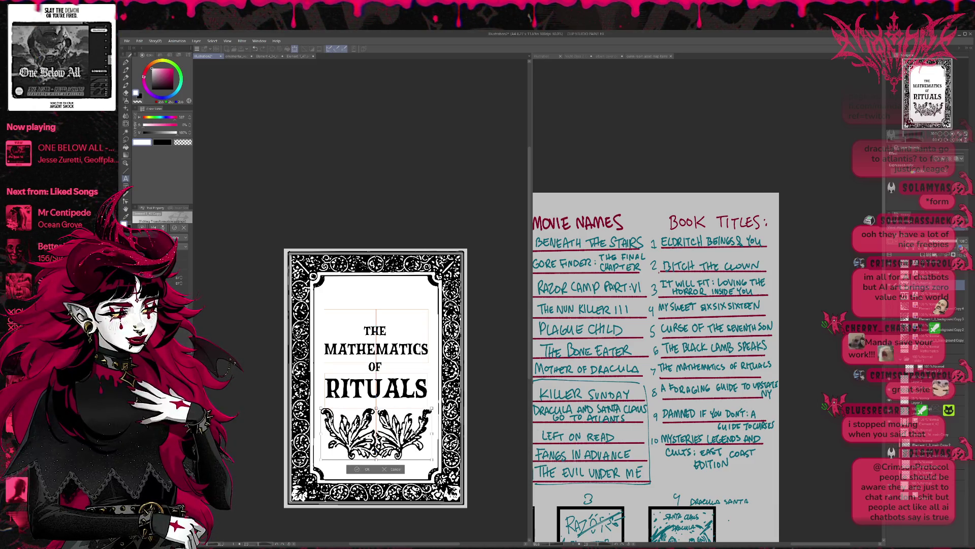
left_click(359, 470)
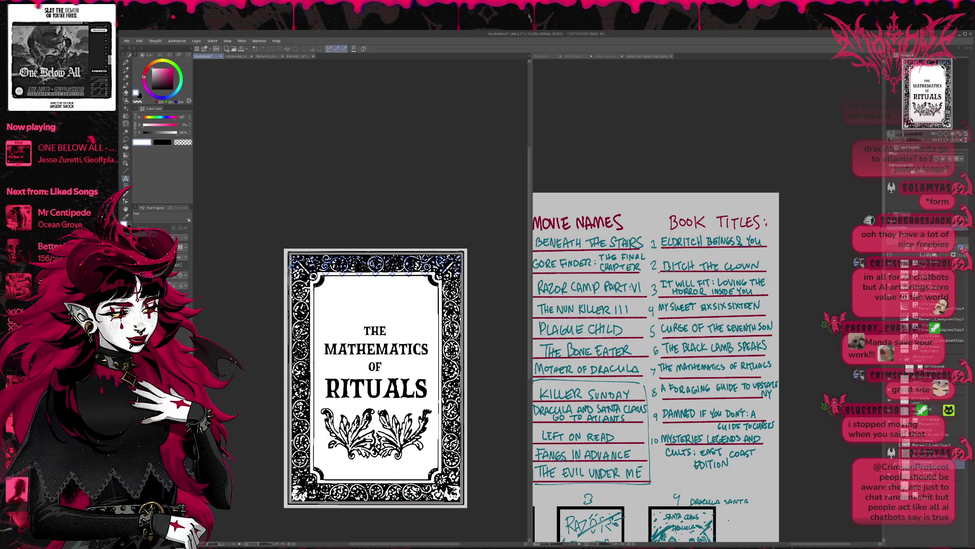
Step: Set the ornamental strip on the top border and turn its layer colour off so it shows black
key("ctrl+t")
mouse_move(422, 270)
left_mouse_down()
mouse_move(422, 307)
mouse_move(413, 288)
left_mouse_up()
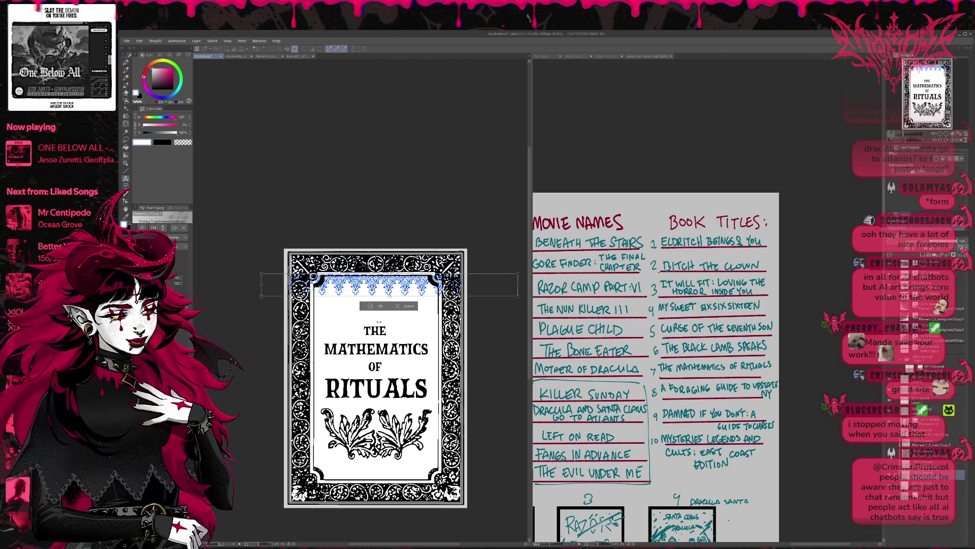
left_click(382, 306)
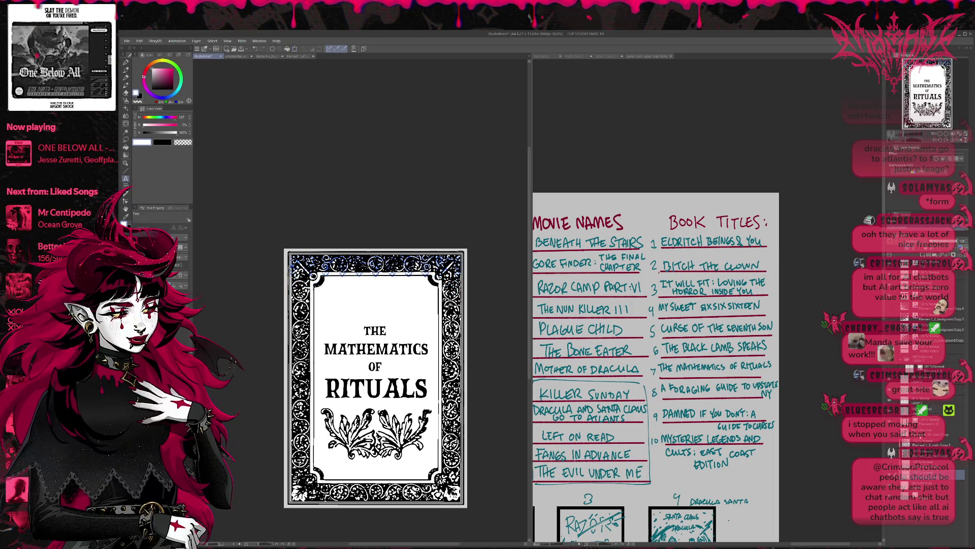
left_click(891, 475)
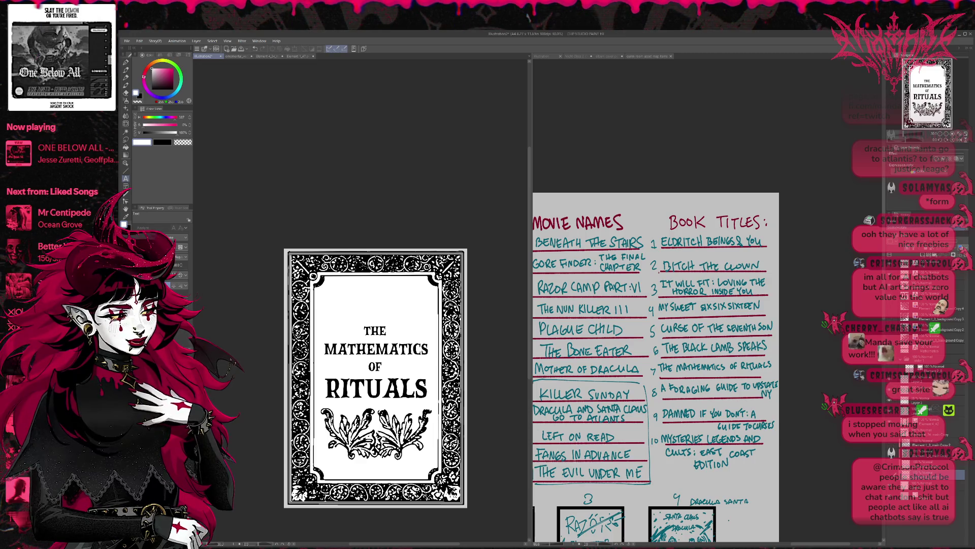
Step: Scale the leaf flourish down slightly, nudge it lower and centre it under the title
left_click(934, 286)
key("ctrl+t")
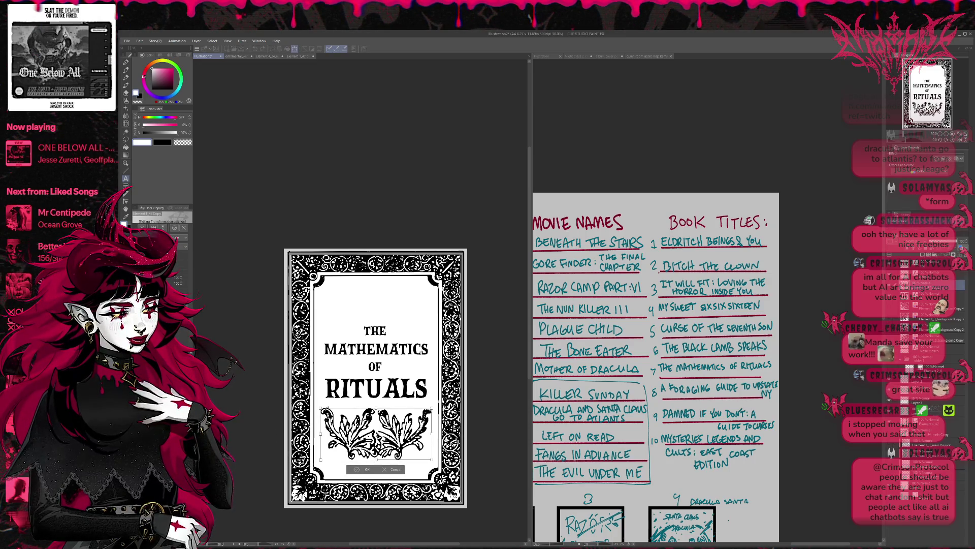
left_click_drag(321, 408, 335, 414)
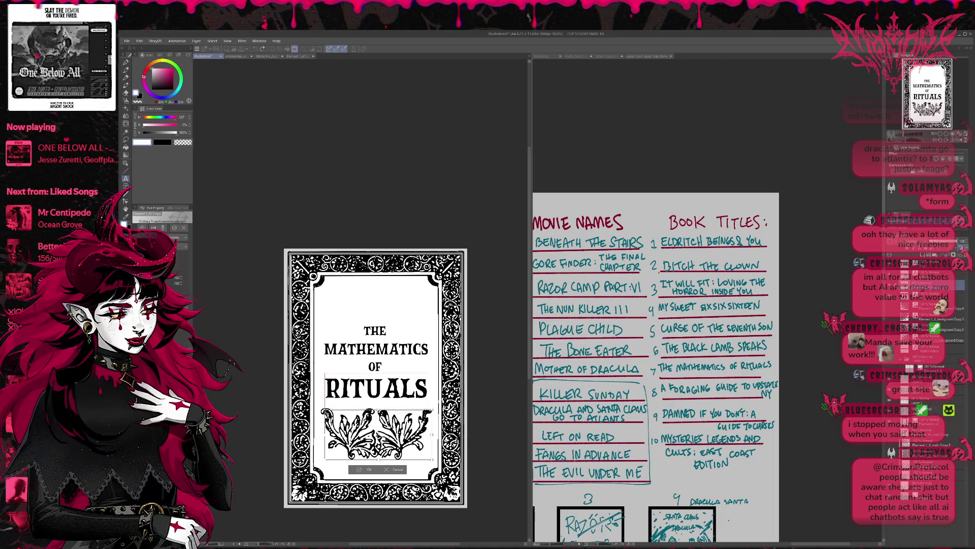
key("Return")
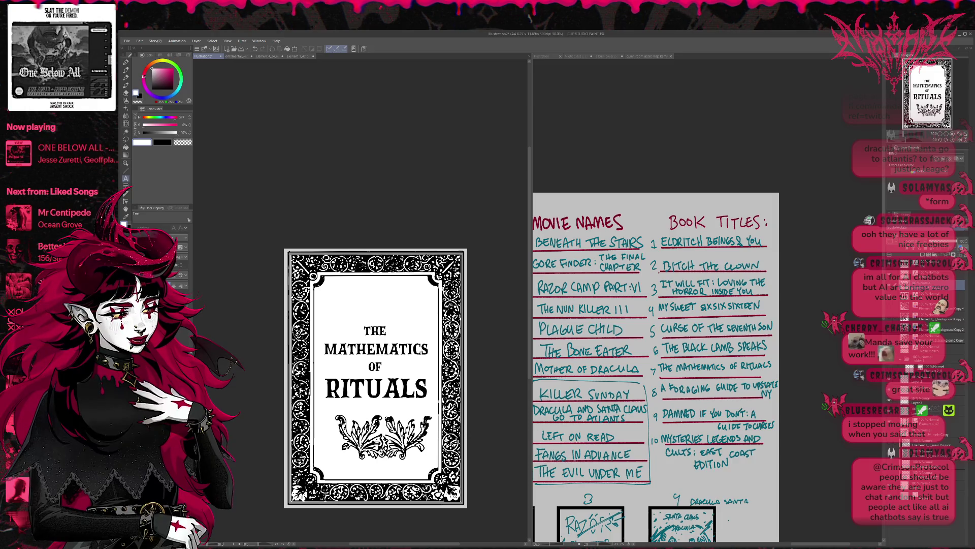
key("ctrl+t")
key("Down")
key("Down")
key("Down")
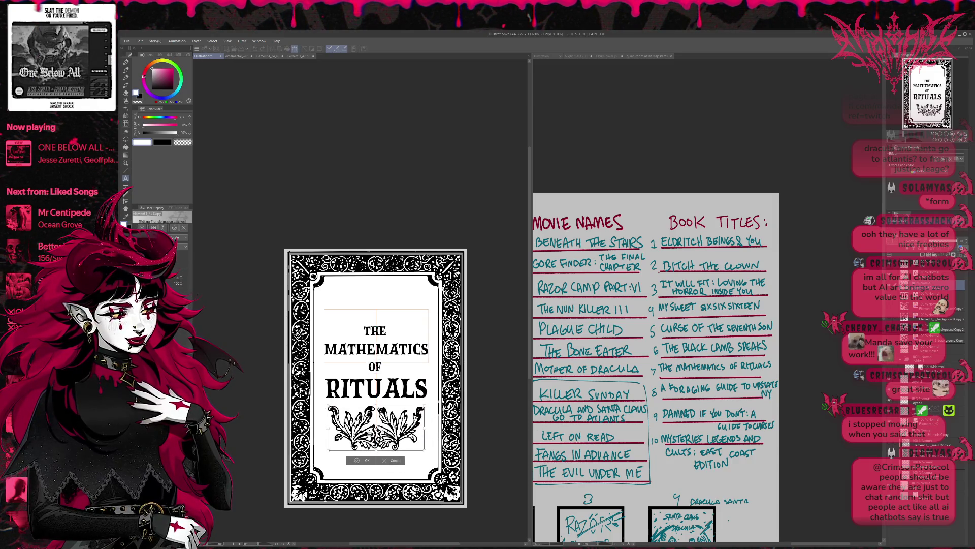
key("Down")
key("Down")
key("Down")
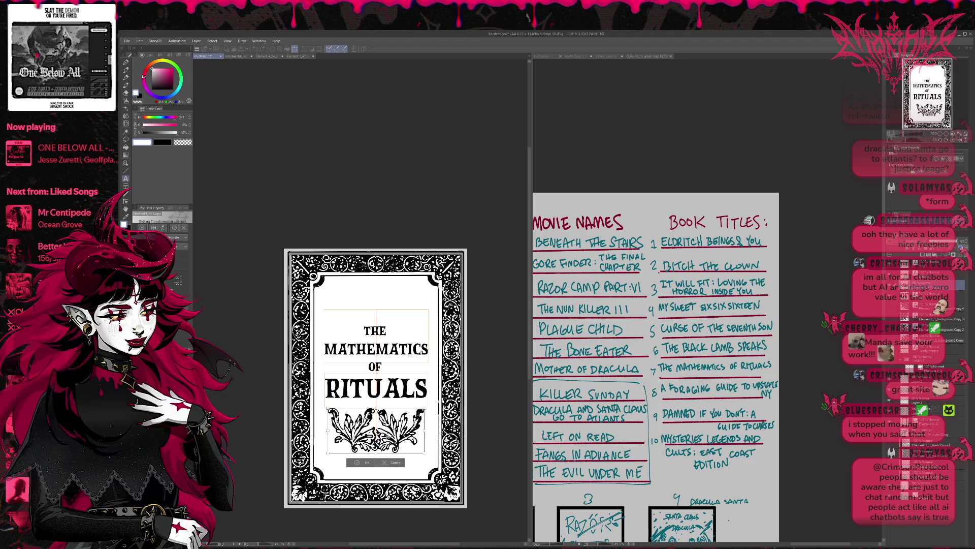
left_click_drag(400, 444, 400, 444)
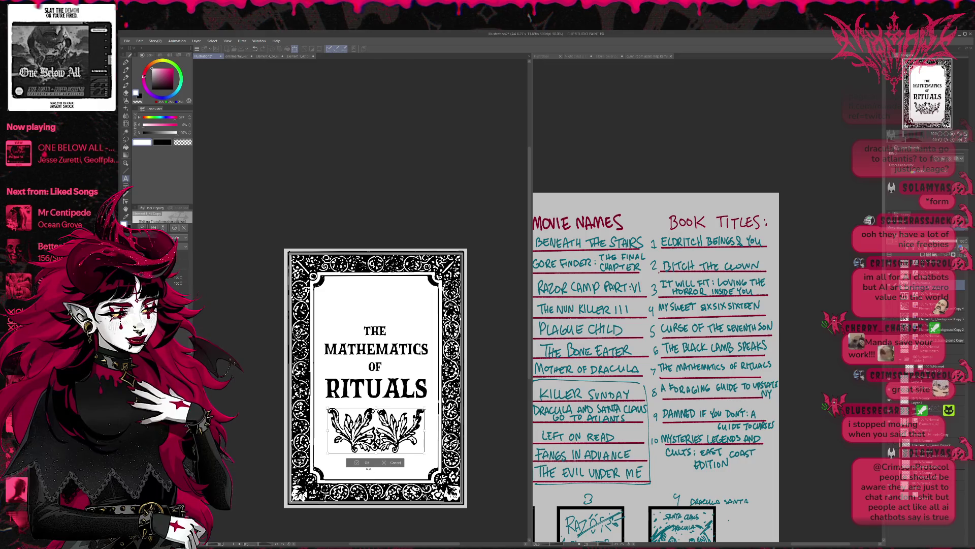
left_click(356, 464)
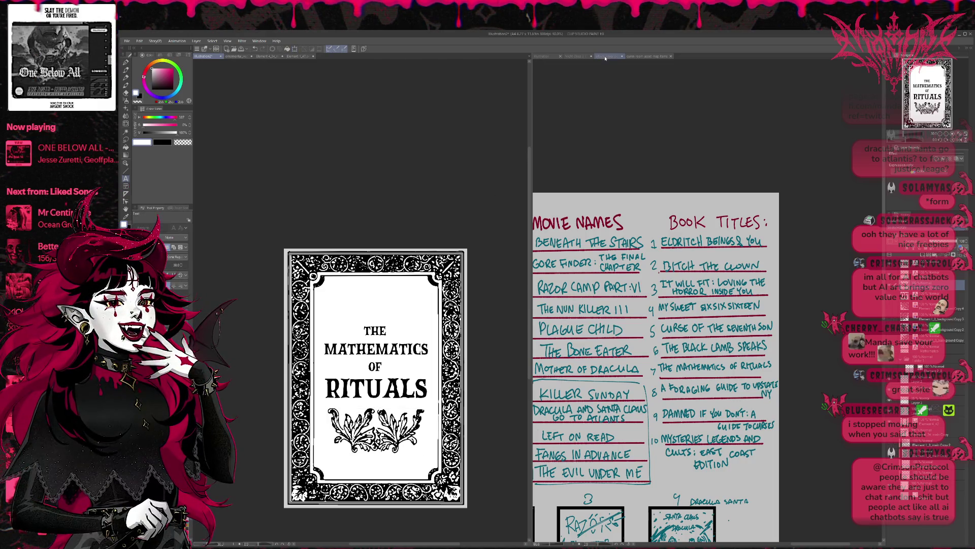
Step: Move the title block and flourish higher inside the ornate frame
key("ctrl+Tab")
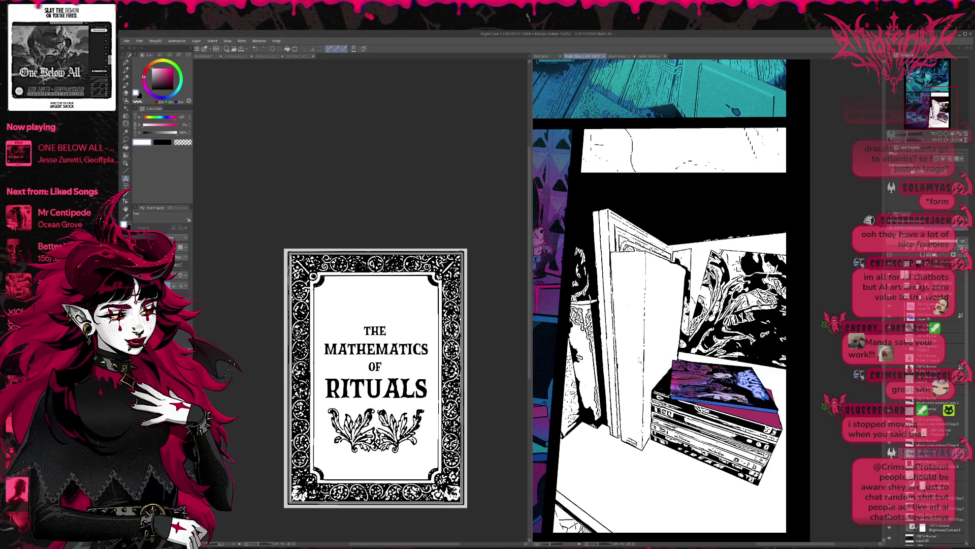
left_click(515, 377)
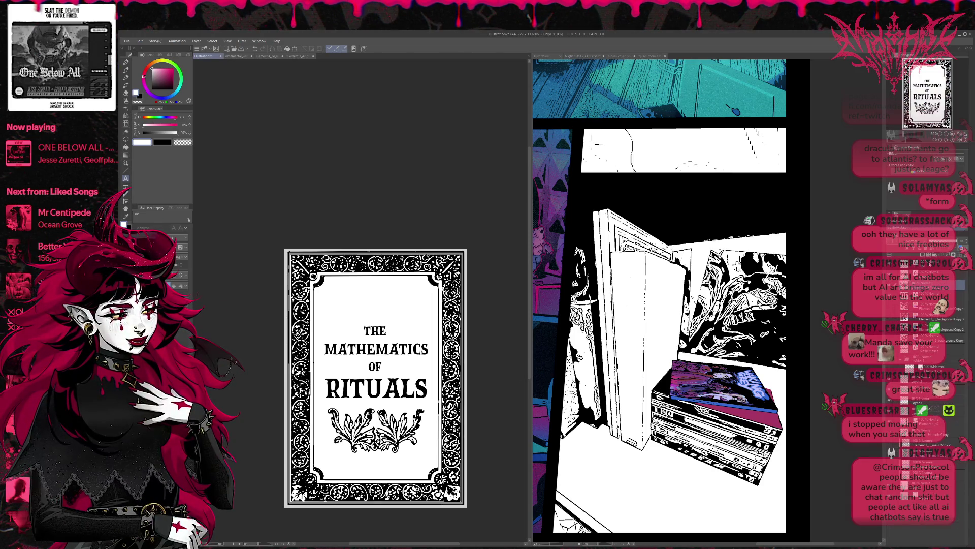
left_click(375, 330)
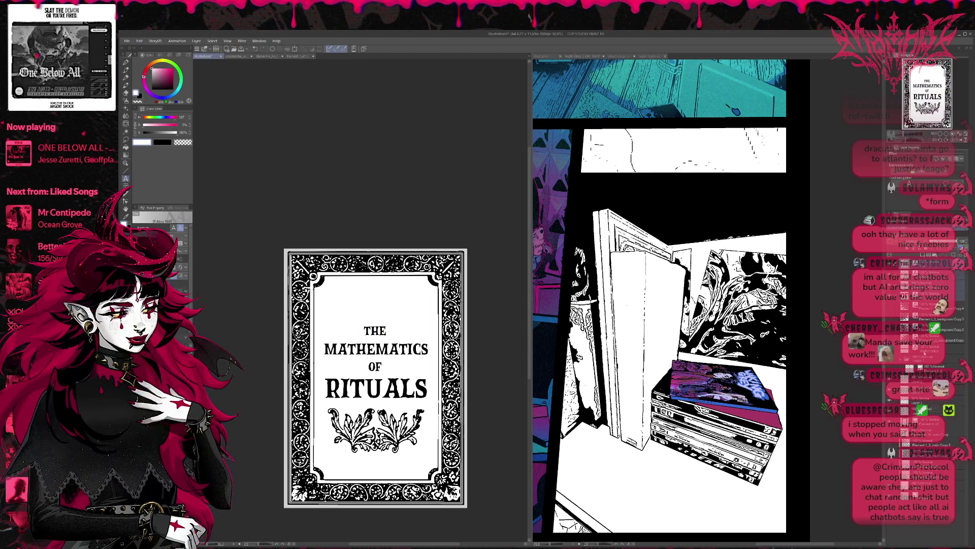
key("ctrl+t")
mouse_move(412, 398)
left_mouse_down()
mouse_move(408, 358)
mouse_move(397, 363)
left_mouse_up()
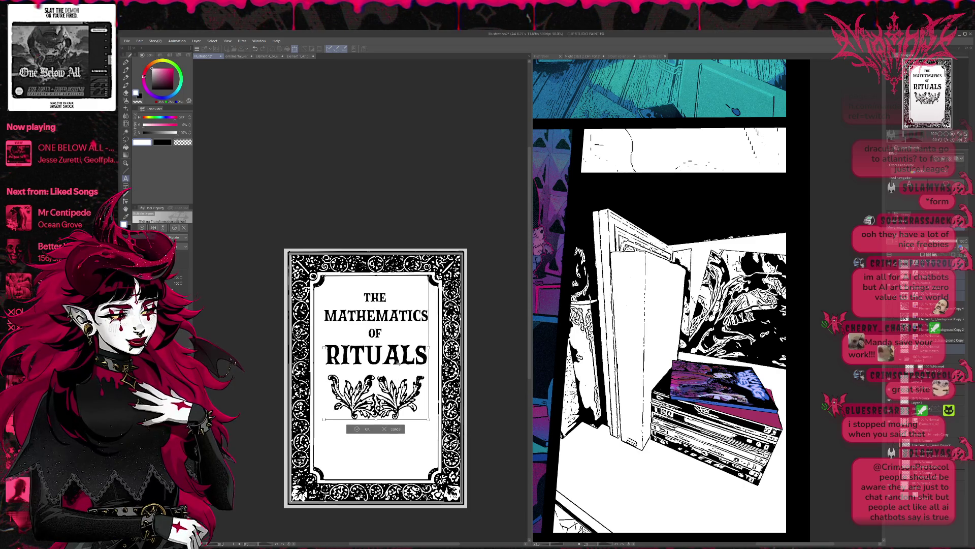
left_click(366, 428)
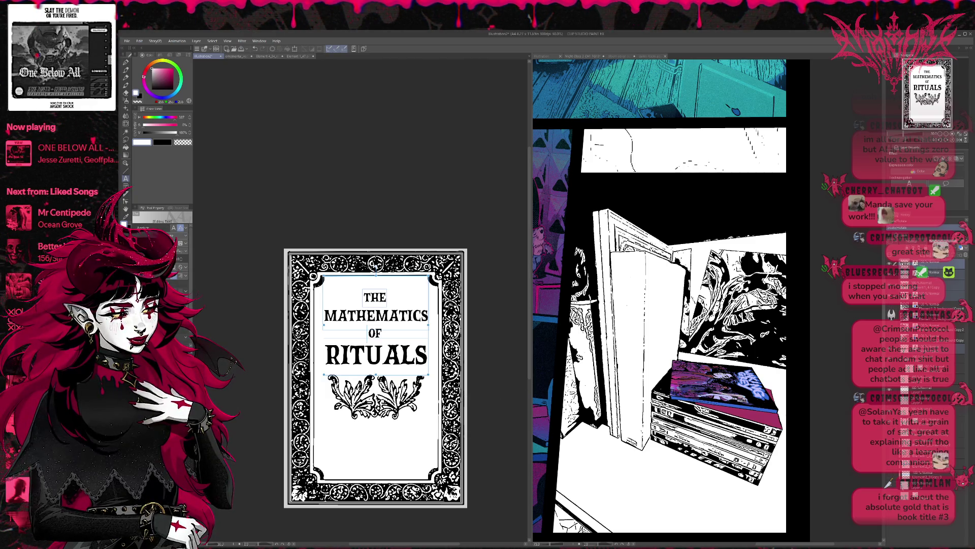
Step: Save the cover, exit text editing and fill inside the frame, leaving a blank grey page
key("ctrl+s")
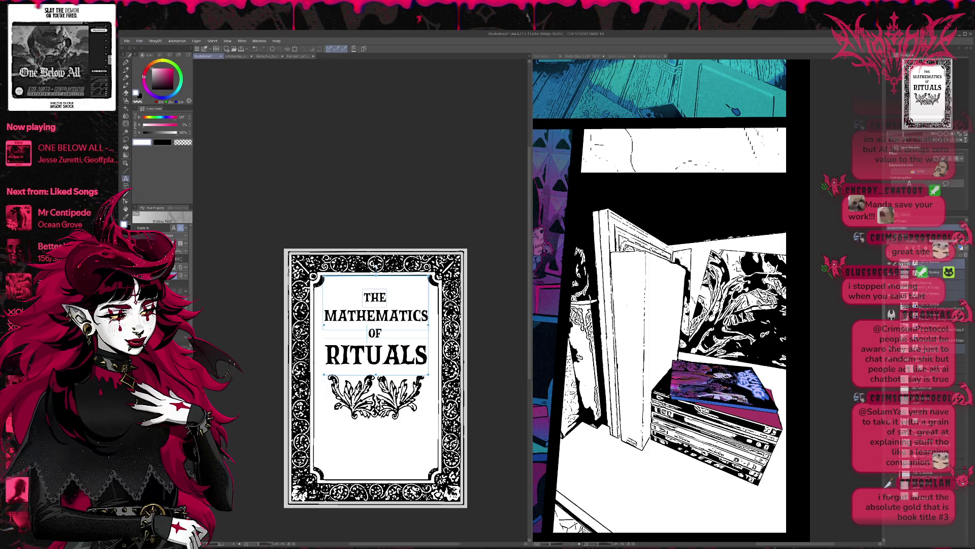
key("ctrl+s")
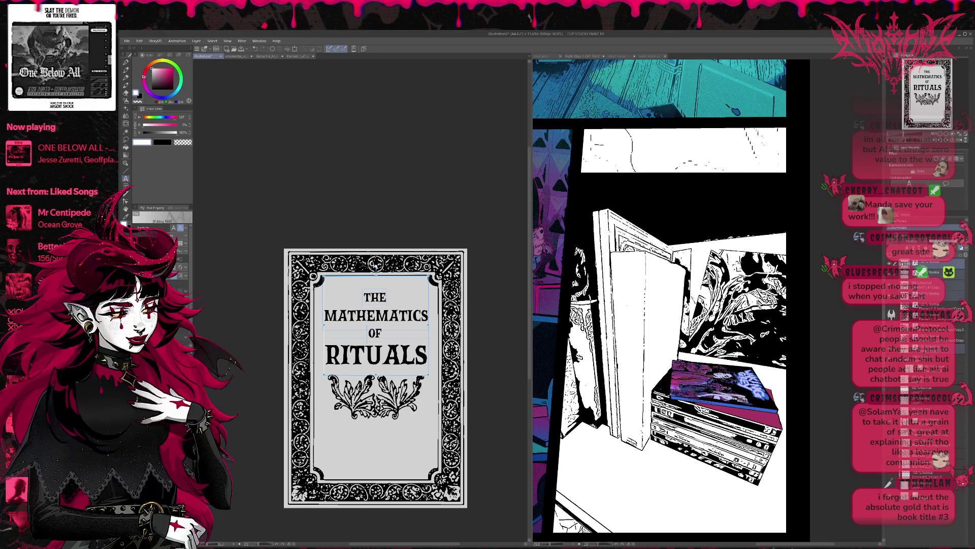
left_click(840, 339)
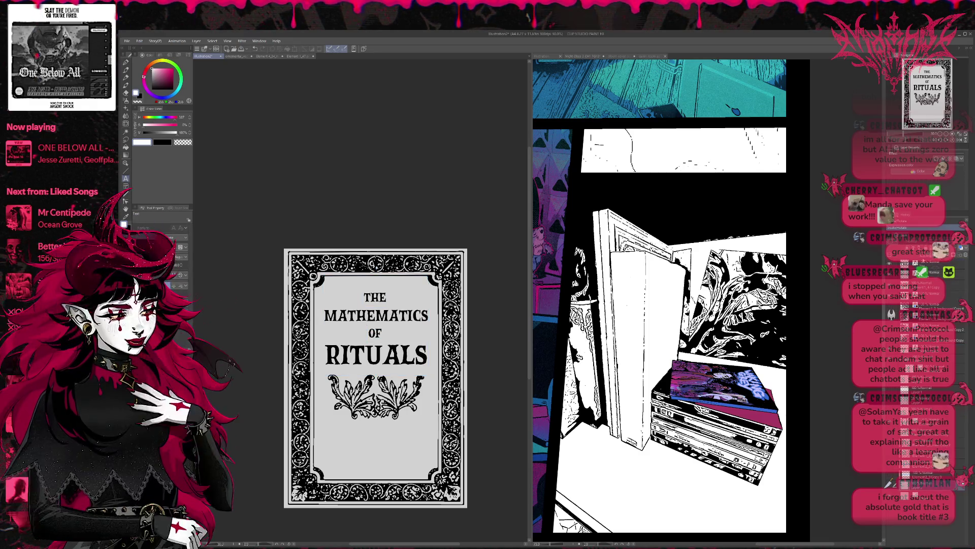
left_click(125, 148)
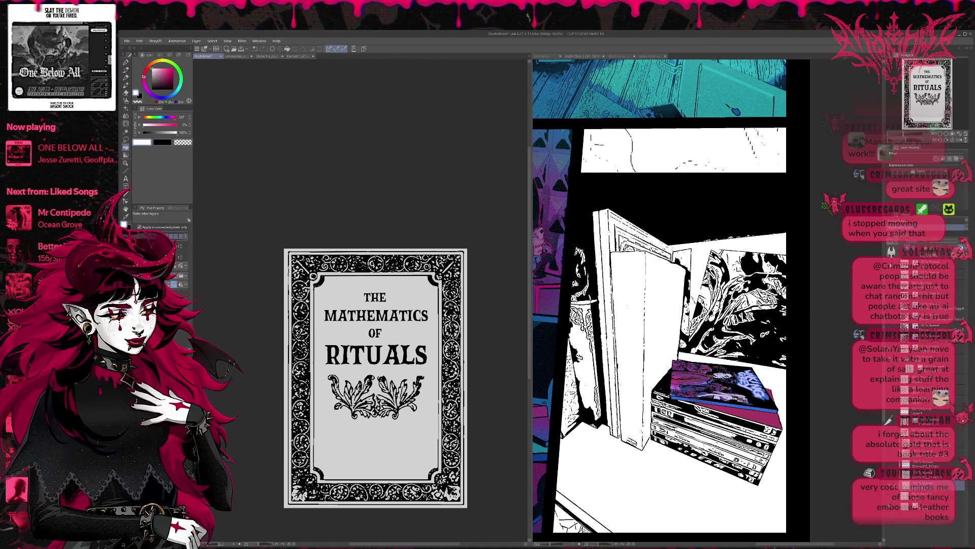
left_click(406, 395)
key("ctrl+z")
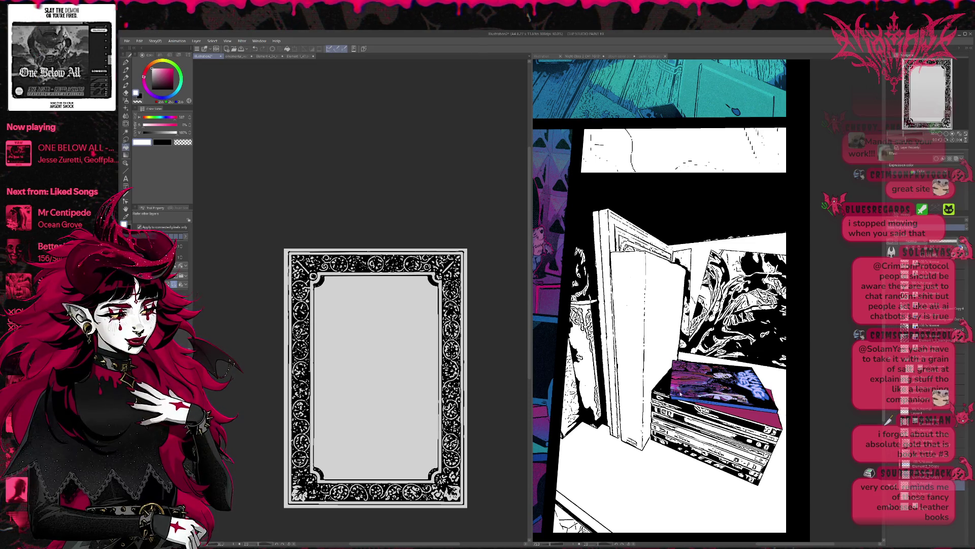
Step: Fill the outer strip and inner panel white, then show THE, MATHEMATICS, OF, RITUALS and the flourish again
left_click(286, 460)
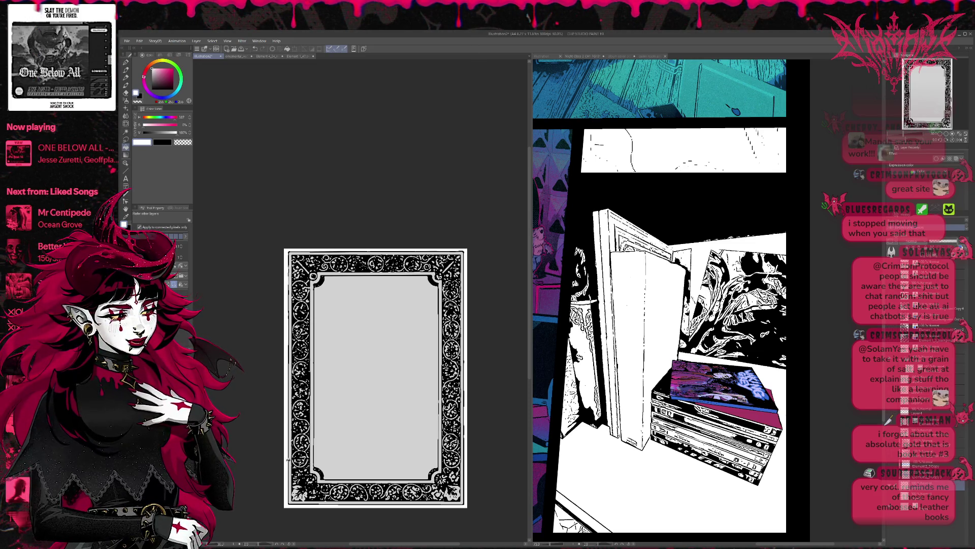
left_click(341, 419)
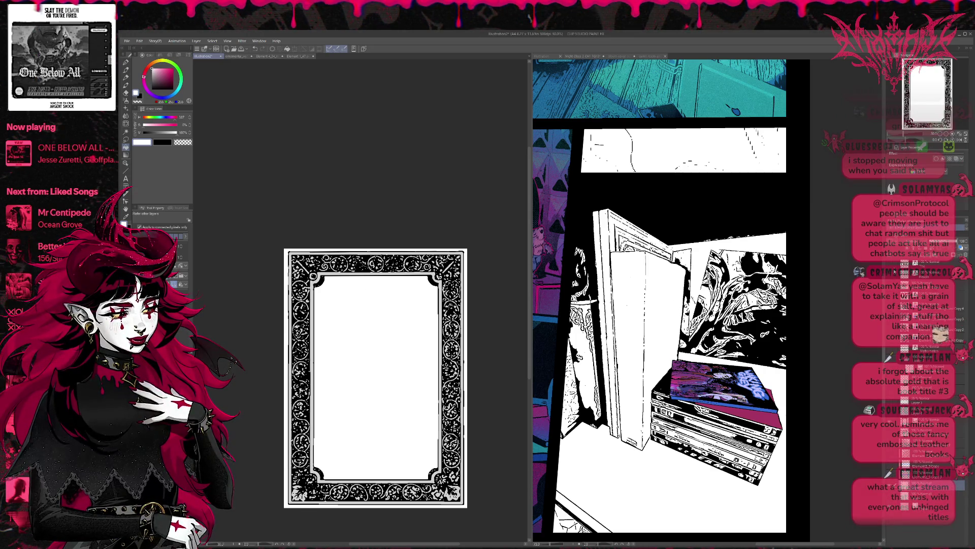
left_click(904, 264)
left_click(905, 242)
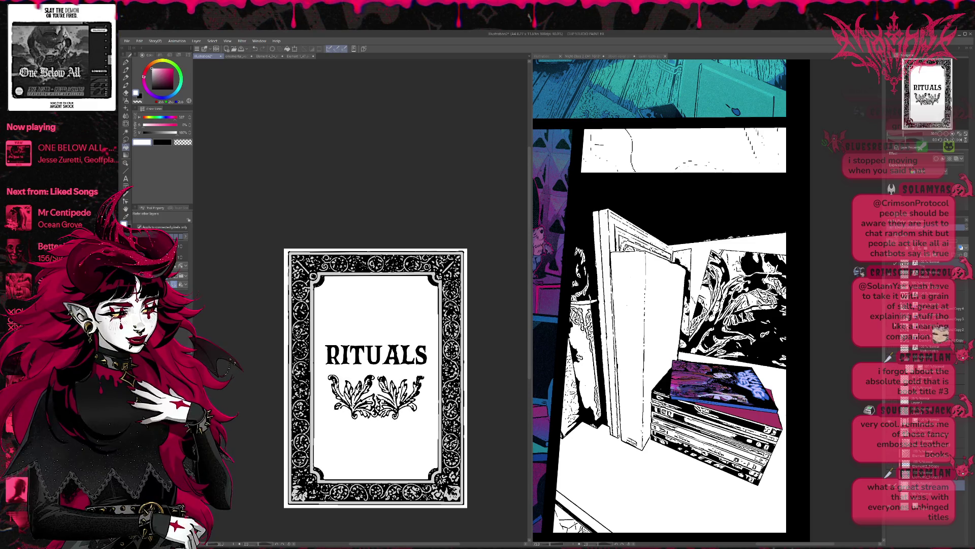
left_click(890, 349)
left_click(889, 365)
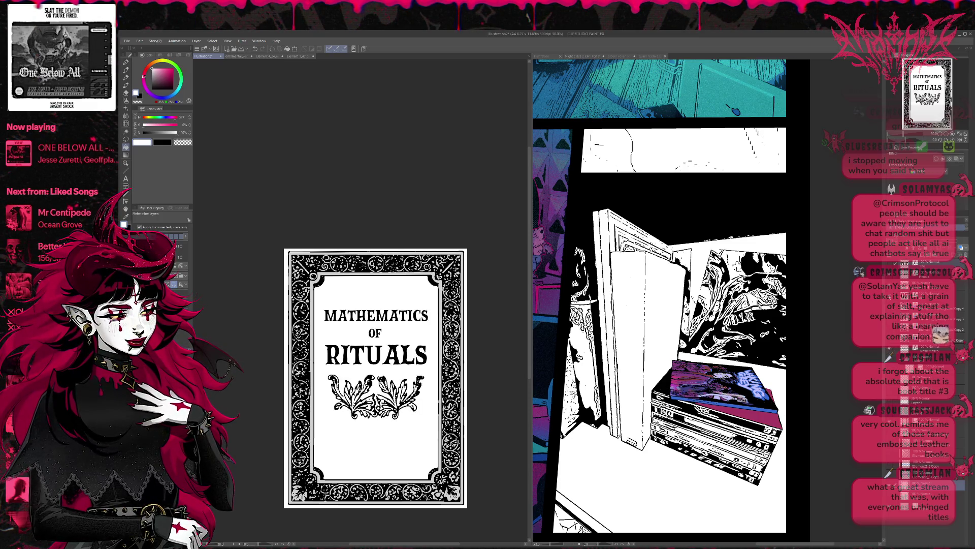
left_click(890, 264)
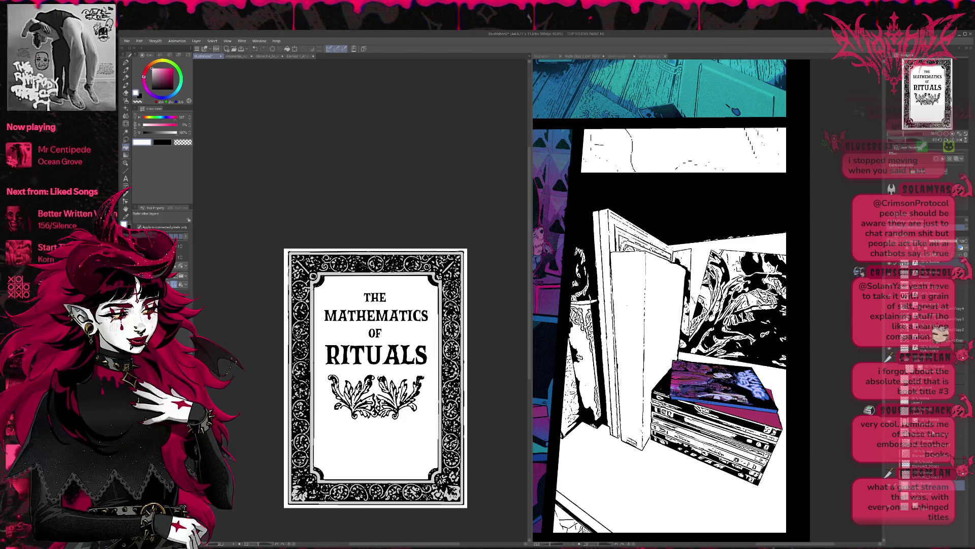
left_click(930, 496)
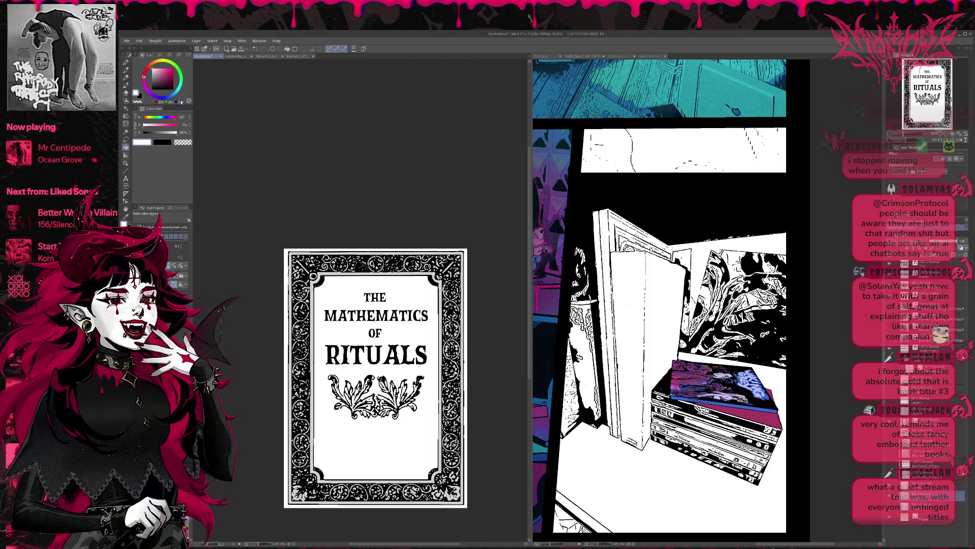
Step: Check the album cover and asset map title lists, then bring the book cover document back into focus
left_click(126, 62)
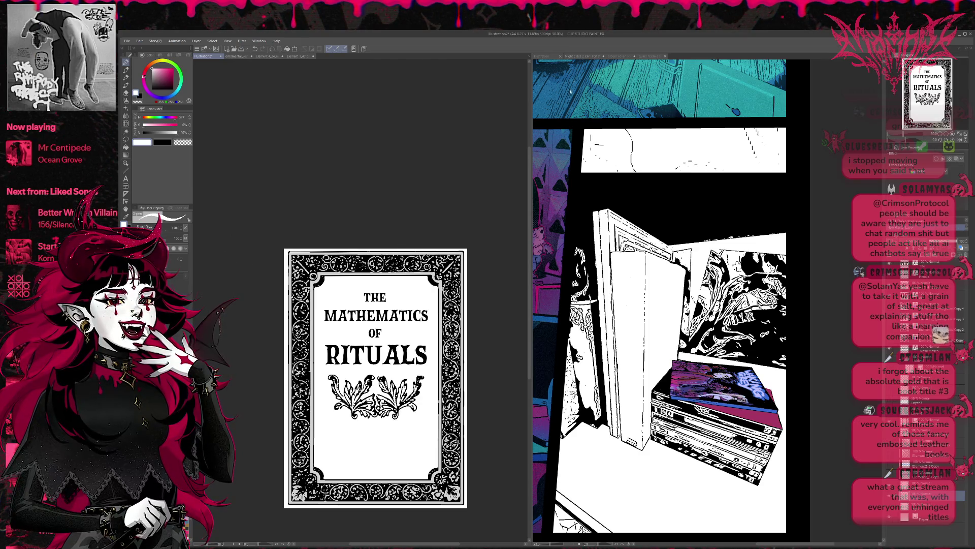
left_click(617, 56)
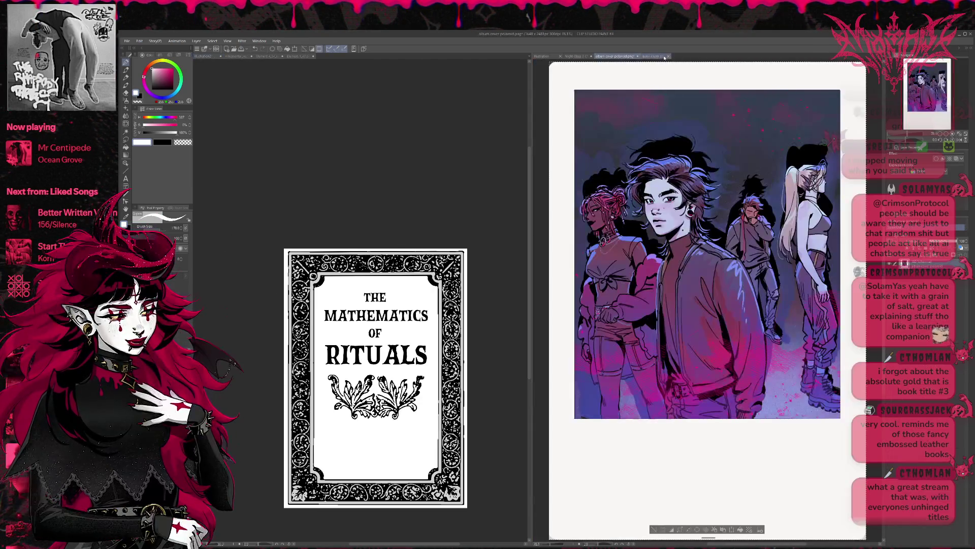
left_click(656, 56)
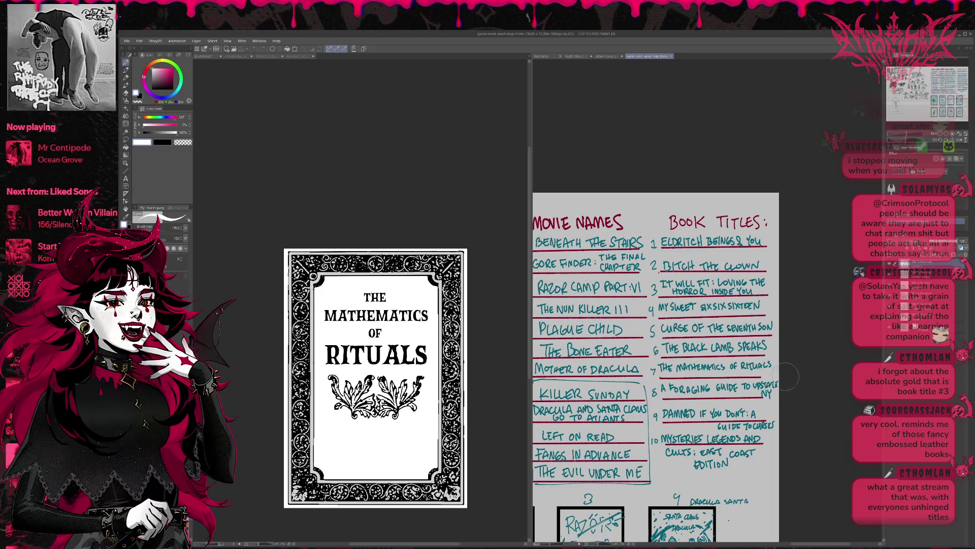
left_click(319, 194)
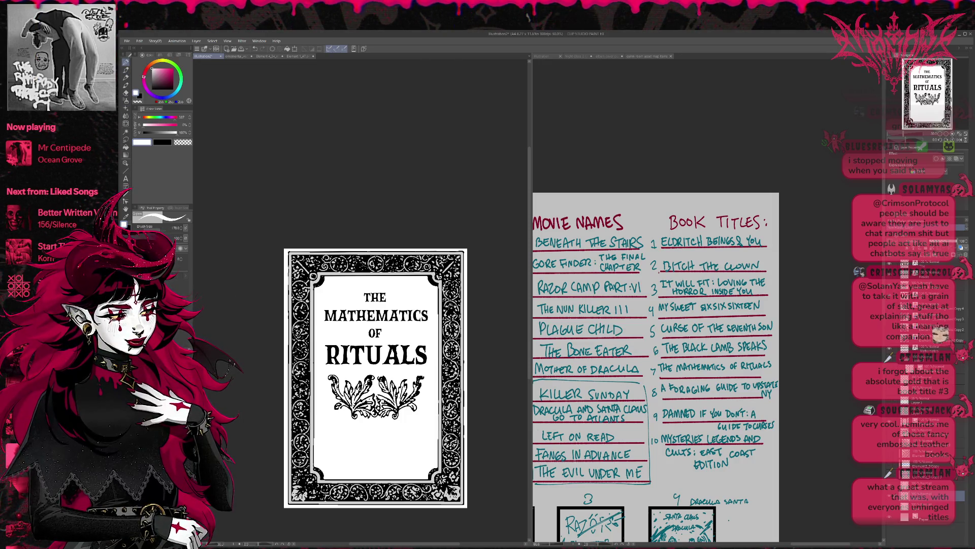
left_click(126, 108)
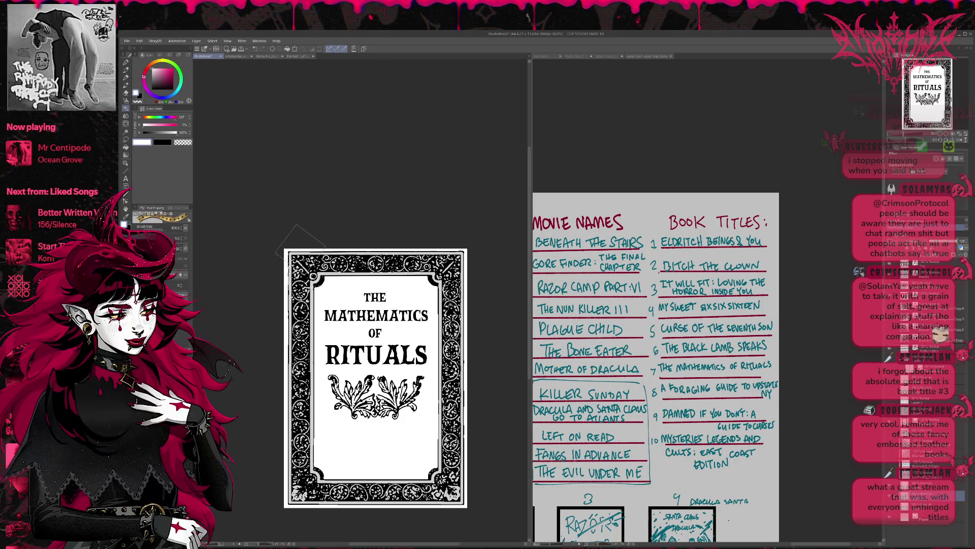
Step: Paint gold down the cover's left and right borders, redoing the right stroke, and resize the brush
left_click_drag(303, 264, 305, 498)
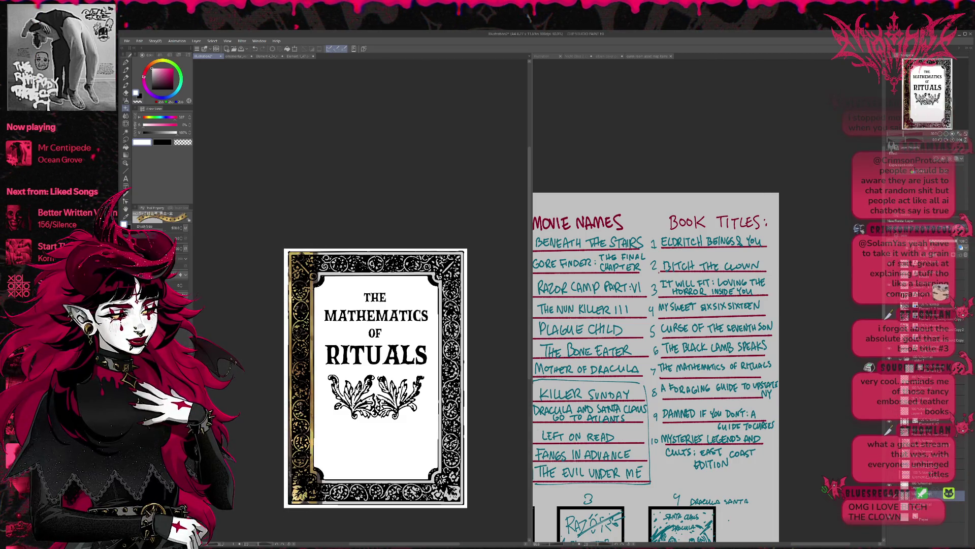
left_click_drag(450, 257, 454, 500)
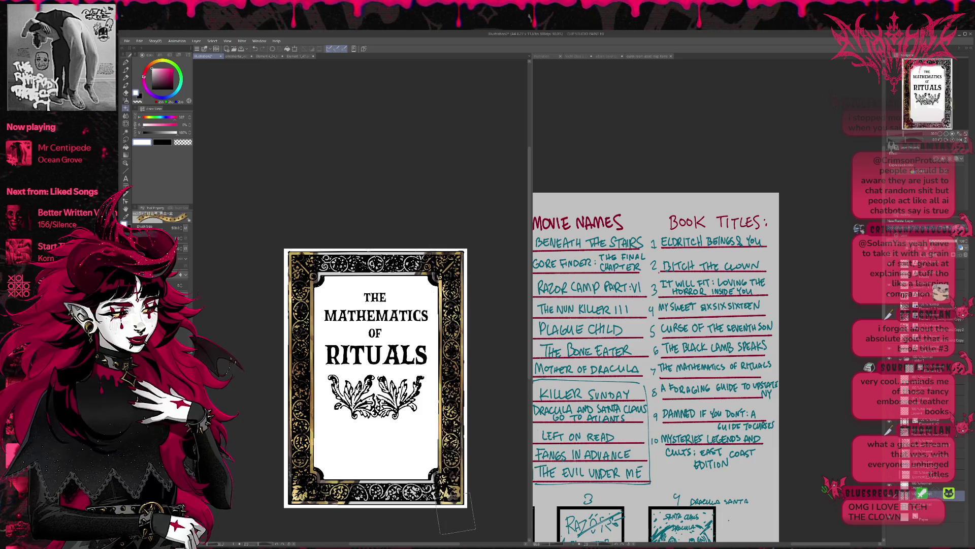
key("ctrl+z")
left_click_drag(450, 257, 453, 305)
key("ctrl+z")
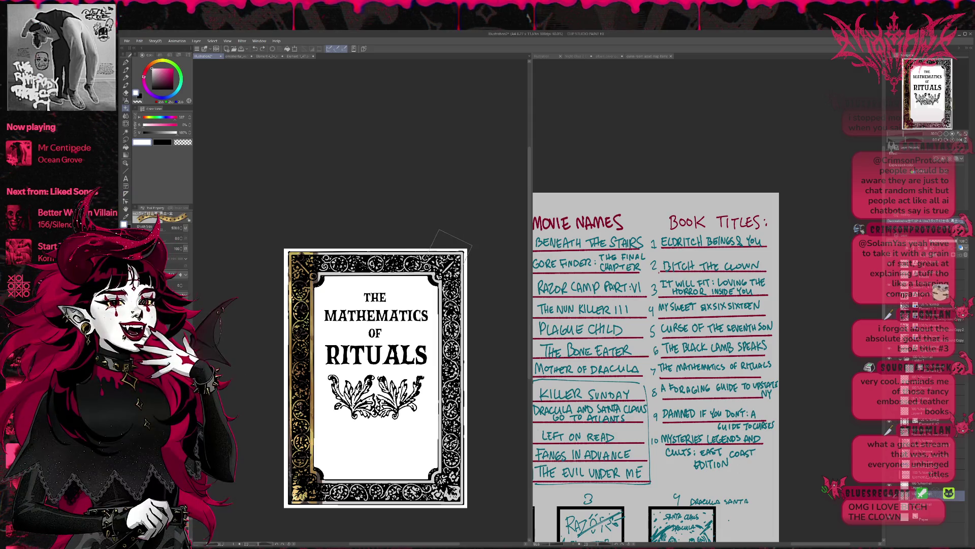
left_click_drag(451, 257, 454, 500)
mouse_move(450, 252)
left_mouse_down()
mouse_move(454, 503)
mouse_move(294, 492)
left_mouse_up()
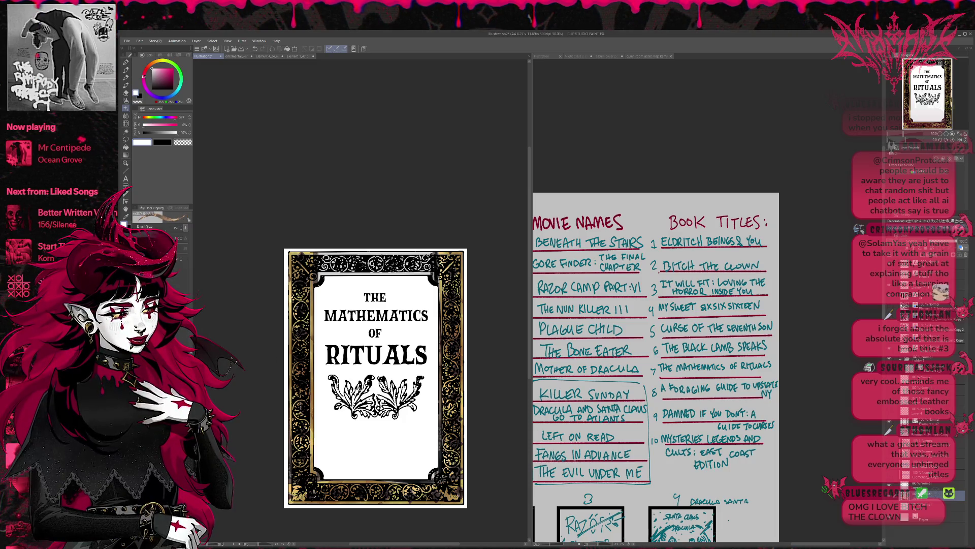
left_click_drag(307, 279, 300, 294)
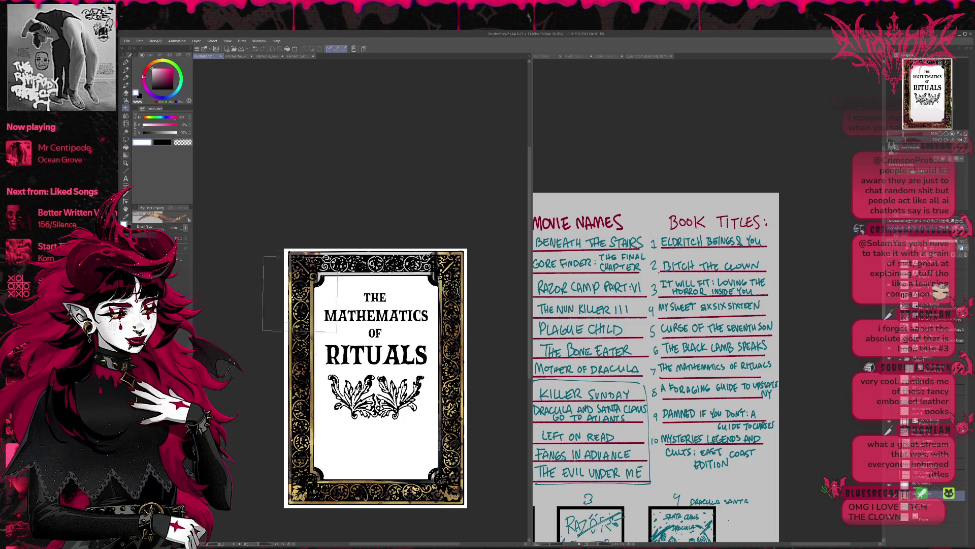
mouse_move(304, 262)
left_mouse_down()
mouse_move(302, 247)
mouse_move(292, 411)
mouse_move(304, 523)
left_mouse_up()
Step: Repaint the left, right, bottom and top borders in a lighter, brighter gold
left_click_drag(290, 226, 304, 512)
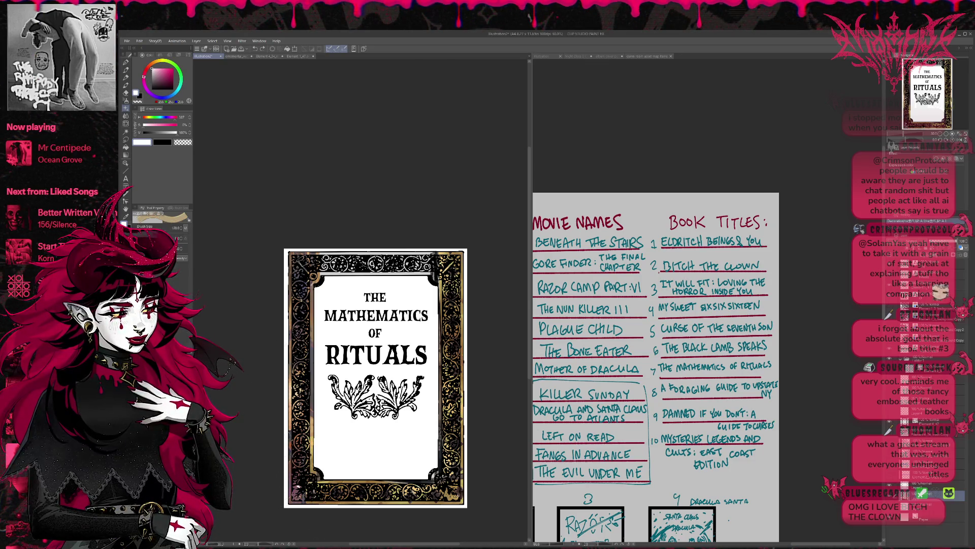
mouse_move(304, 254)
left_mouse_down()
mouse_move(298, 529)
mouse_move(304, 505)
left_mouse_up()
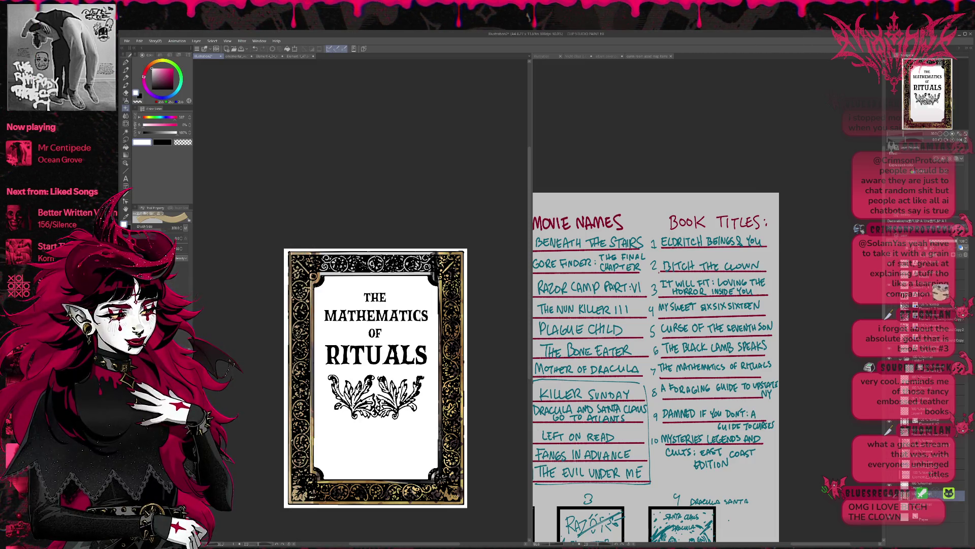
left_click_drag(451, 252, 454, 524)
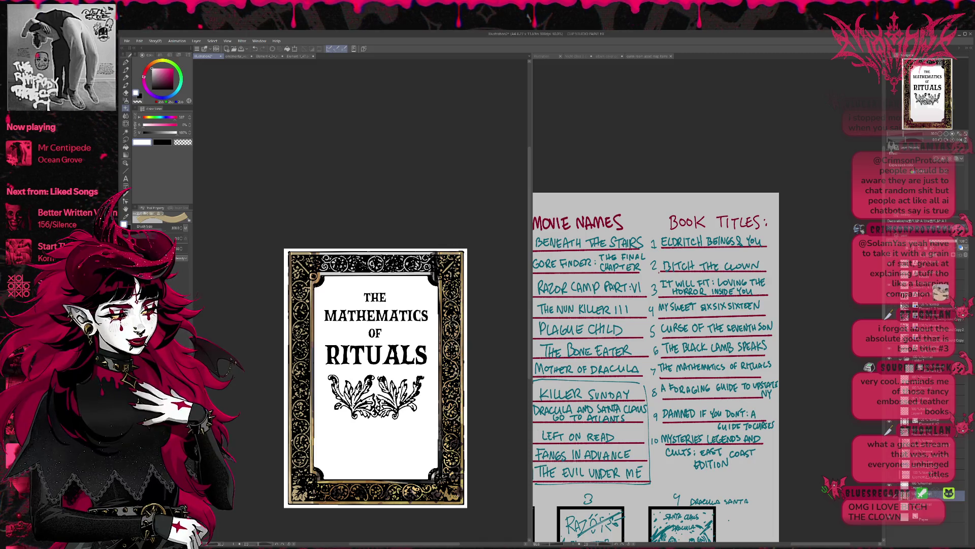
left_click_drag(294, 490, 442, 493)
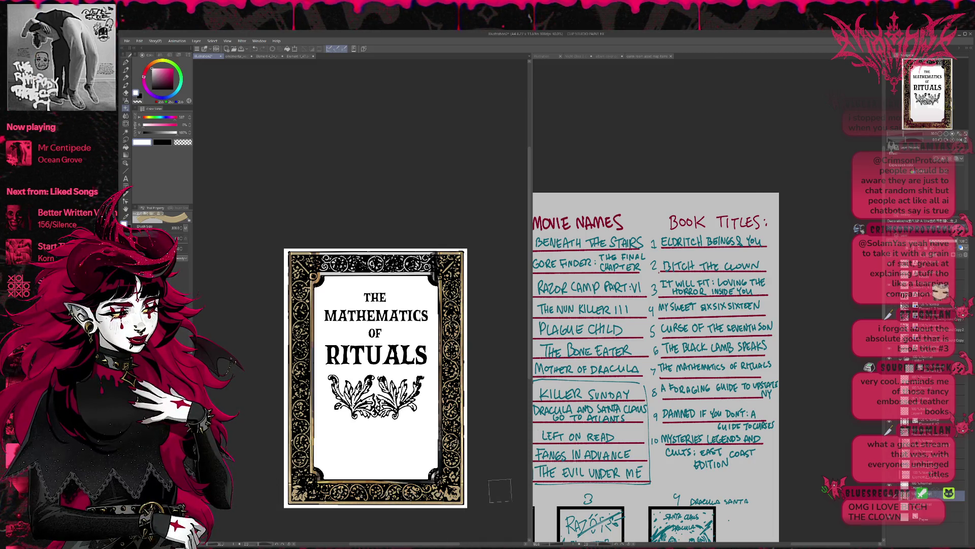
left_click_drag(295, 257, 515, 263)
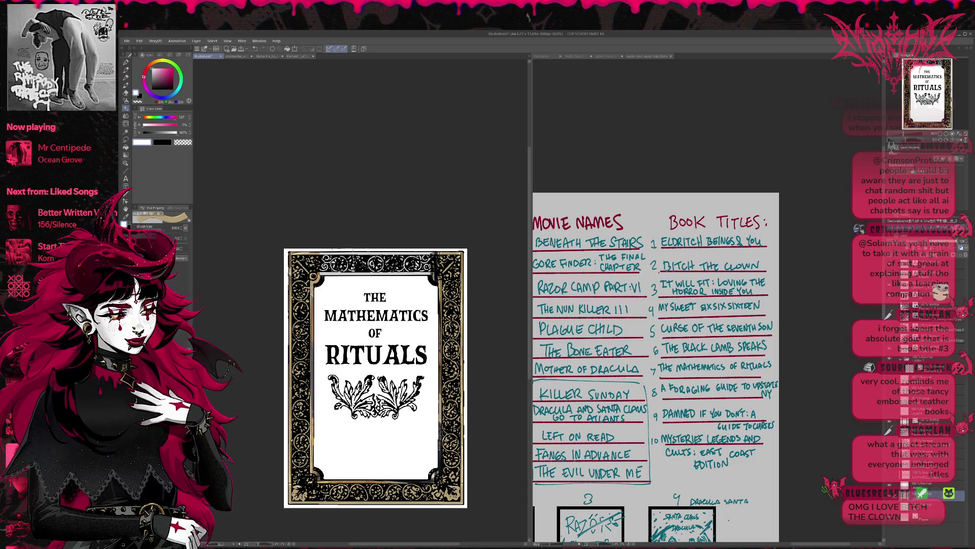
key("ctrl+z")
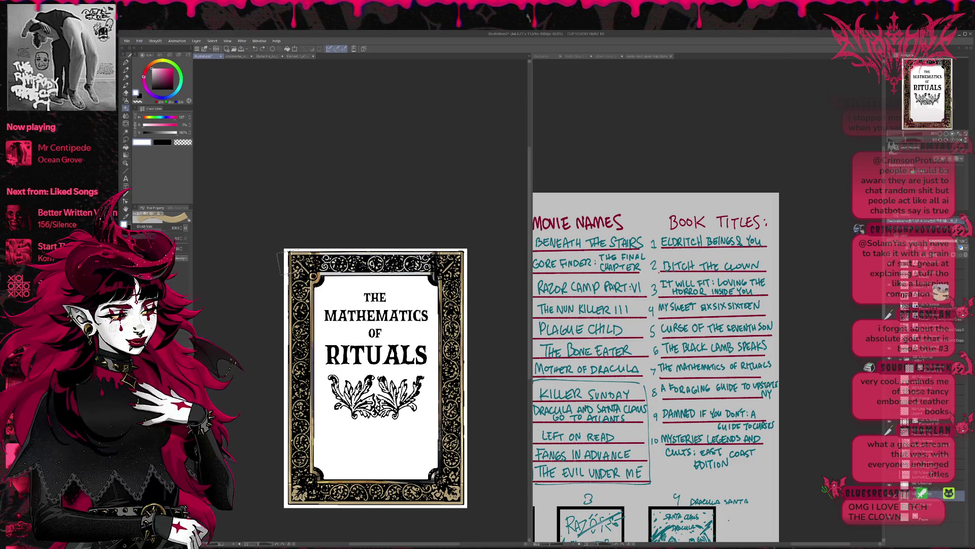
left_click_drag(279, 260, 504, 266)
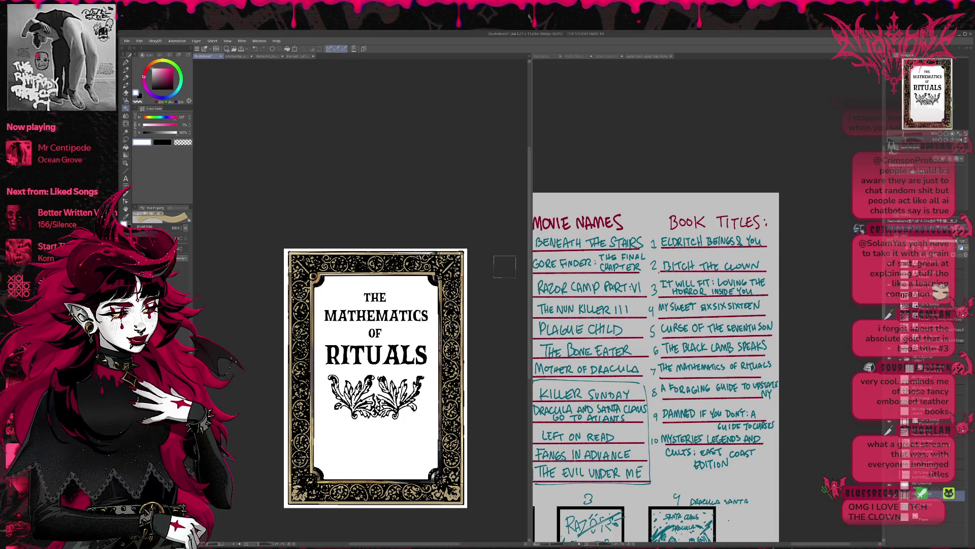
key("bracketright")
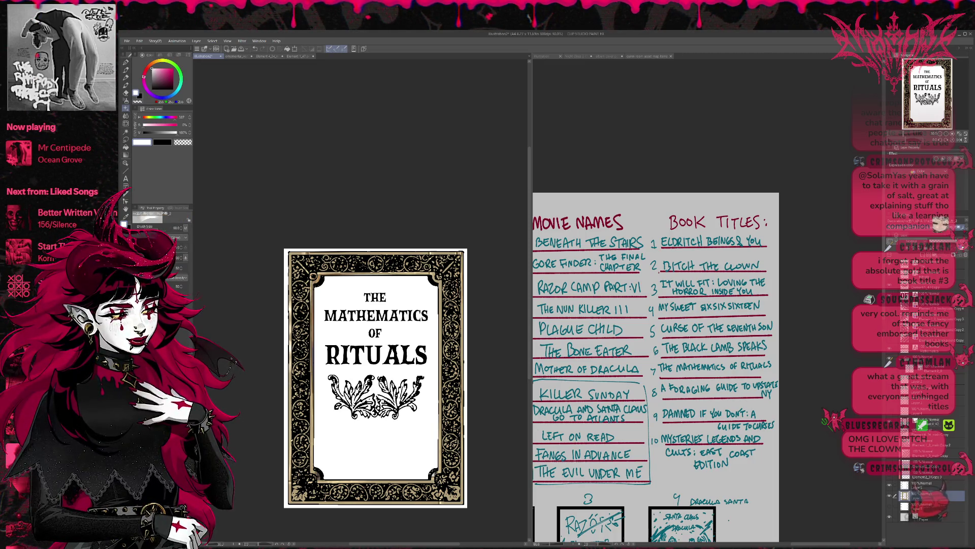
Step: Brighten the left, right and bottom gold borders with a 400 brush, redoing the right side
left_click_drag(305, 325, 442, 178)
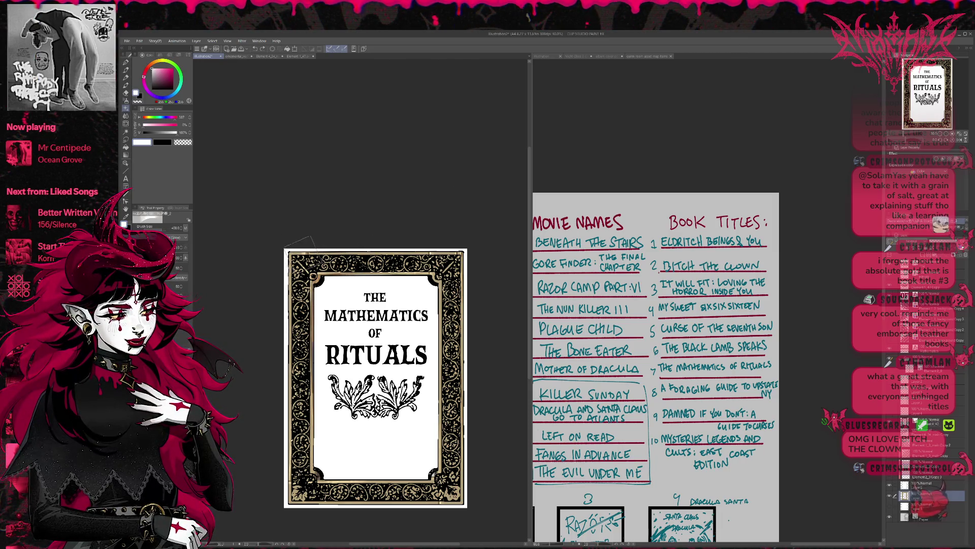
left_click_drag(302, 248, 304, 514)
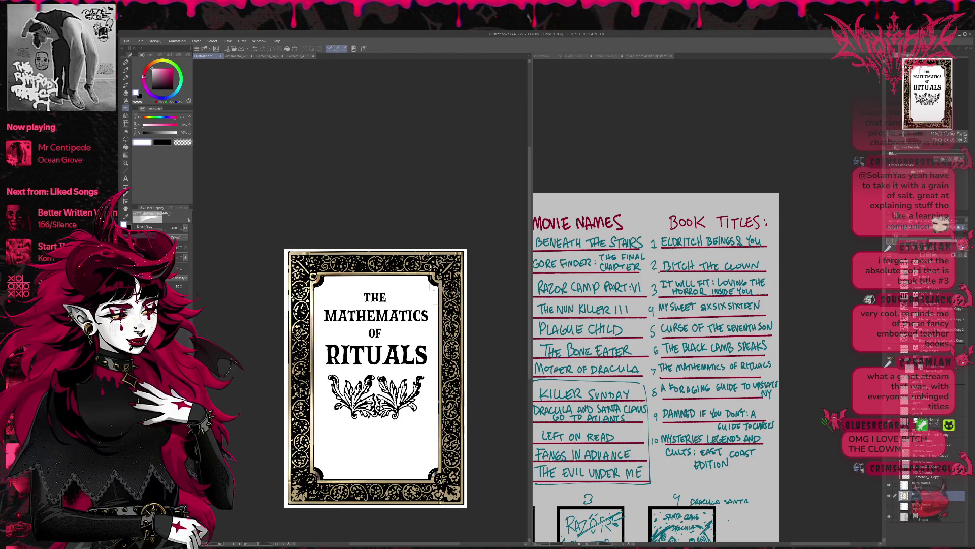
left_click_drag(452, 238, 451, 503)
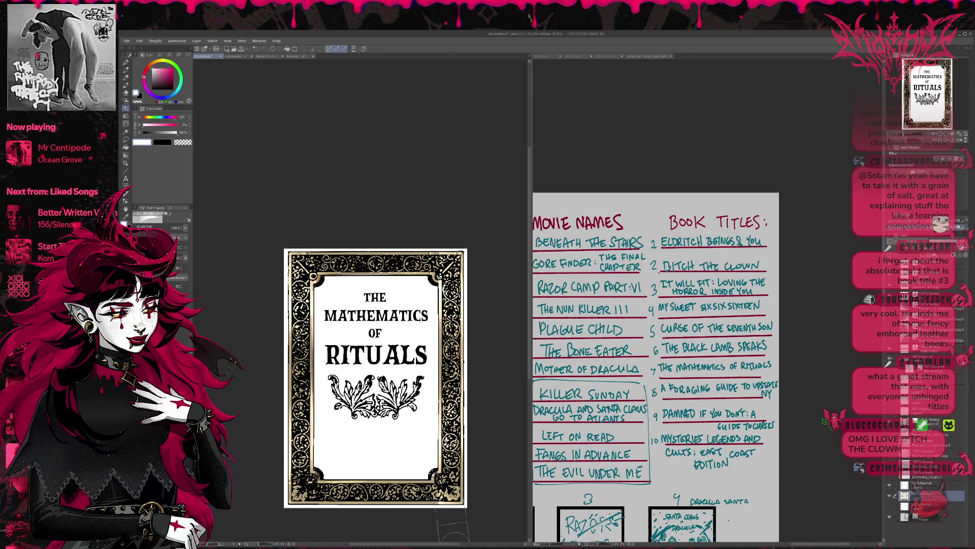
key("ctrl+z")
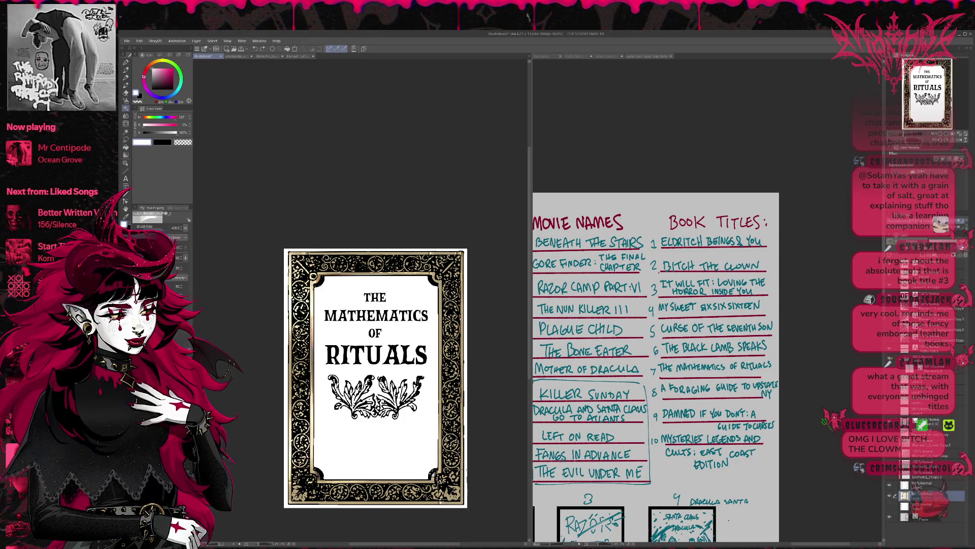
left_click_drag(451, 503, 452, 252)
key("ctrl+z")
left_click_drag(451, 297, 450, 495)
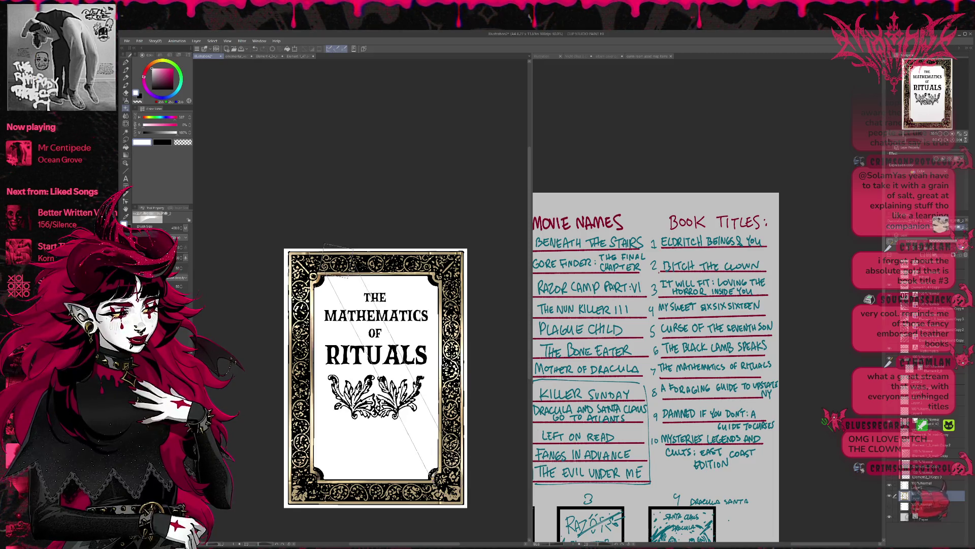
left_click_drag(335, 267, 422, 261)
key("ctrl+z")
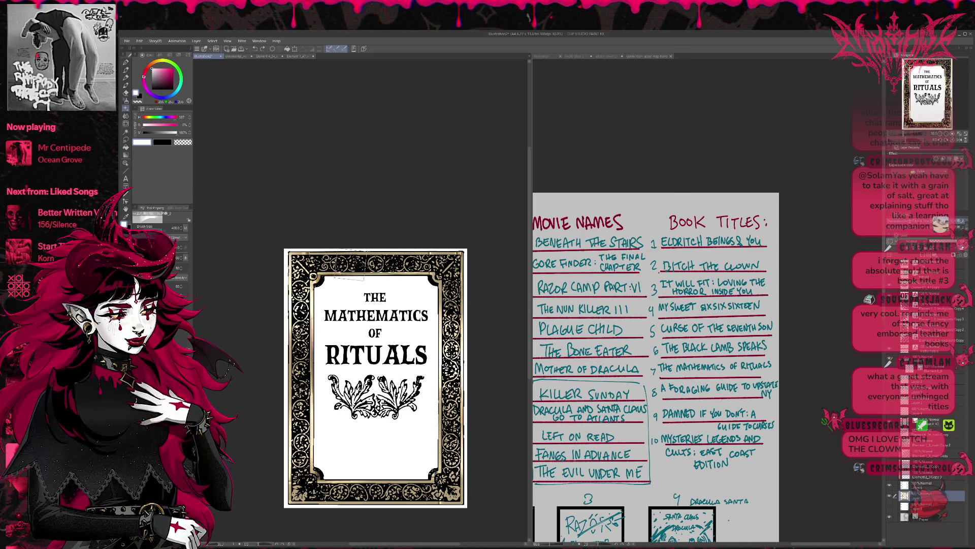
key("bracketleft")
key("bracketleft")
key("bracketleft")
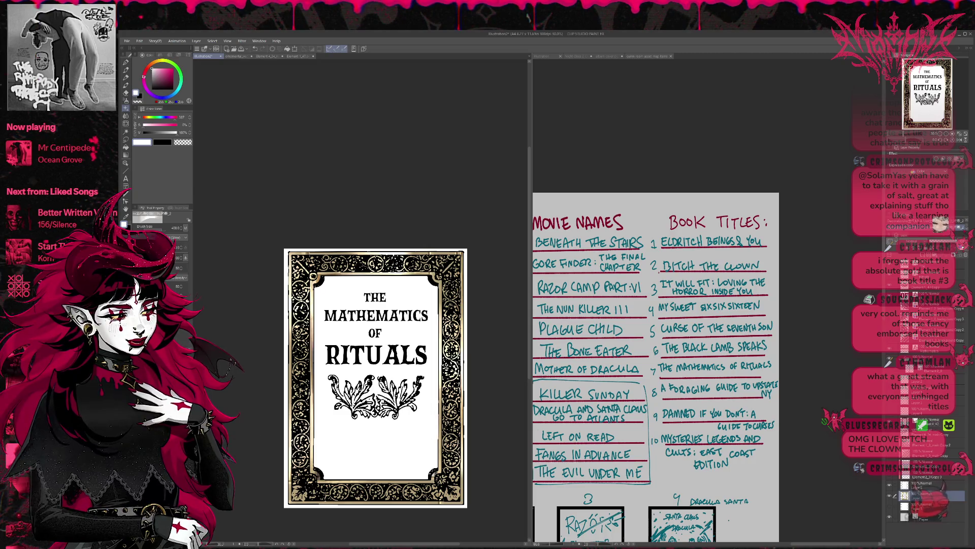
left_click_drag(310, 485, 442, 490)
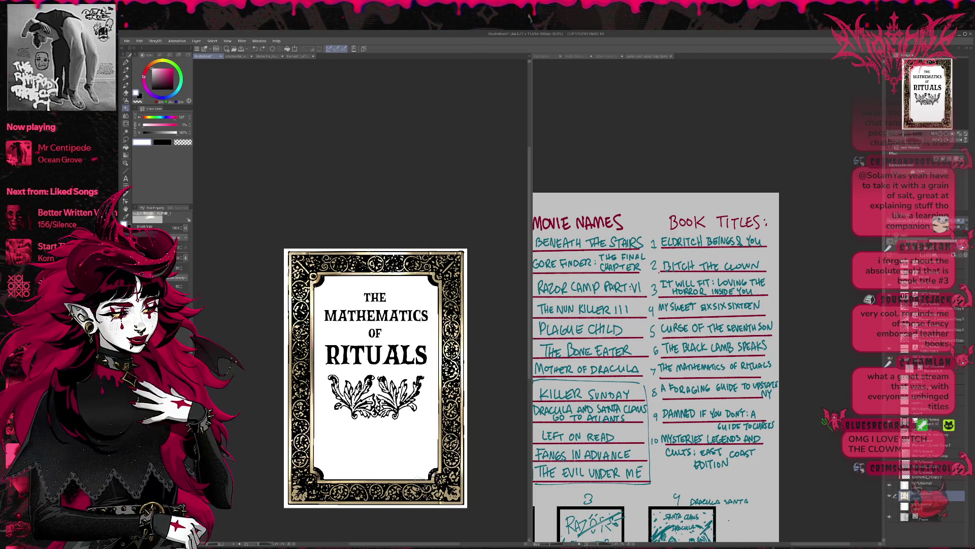
key("bracketright")
key("bracketright")
key("bracketright")
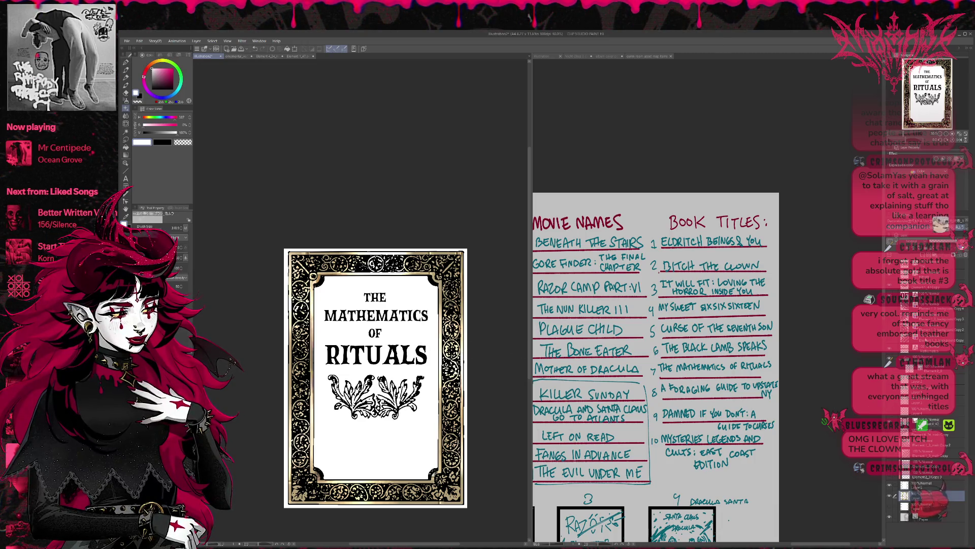
Step: Duplicate a higher layer and paint gold onto the ornament under the title
left_click(926, 287)
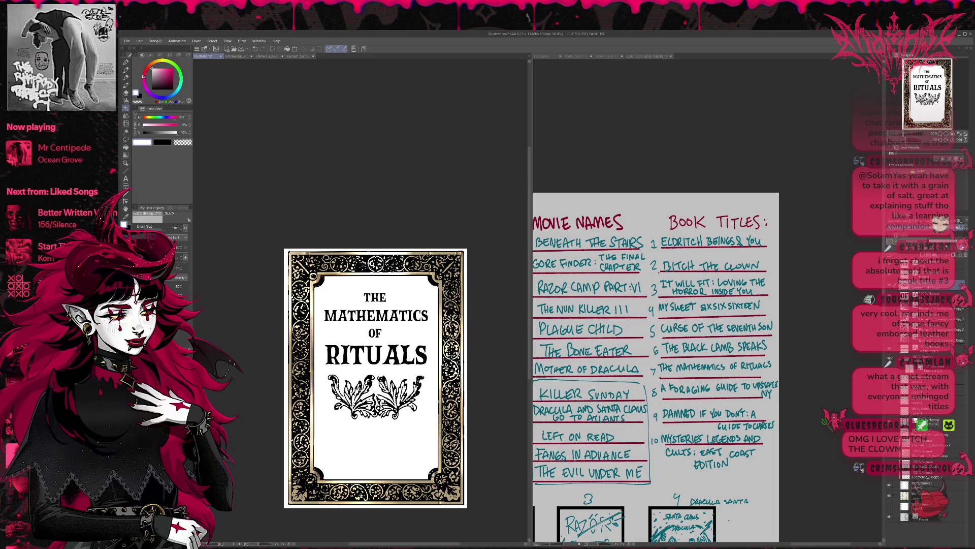
key("ctrl+j")
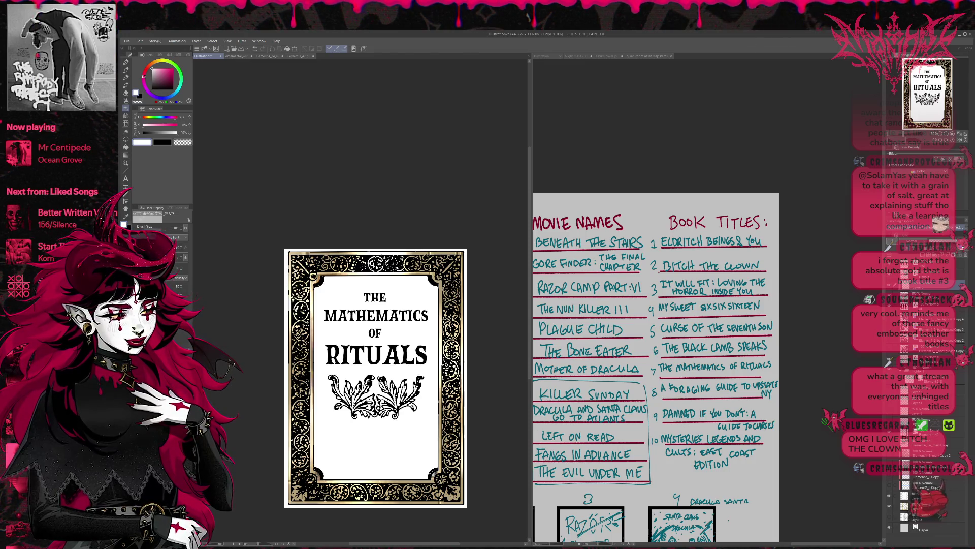
mouse_move(330, 409)
left_mouse_down()
mouse_move(345, 376)
mouse_move(417, 401)
mouse_move(414, 376)
left_mouse_up()
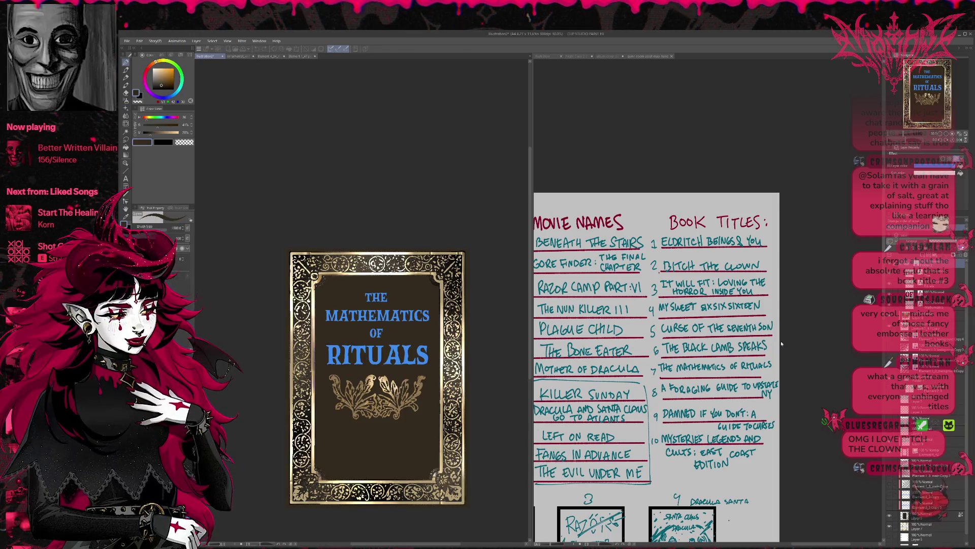
Step: Turn off the title layer's layer colour so the lettering shows white instead of blue
scroll(919, 406, "down", 2)
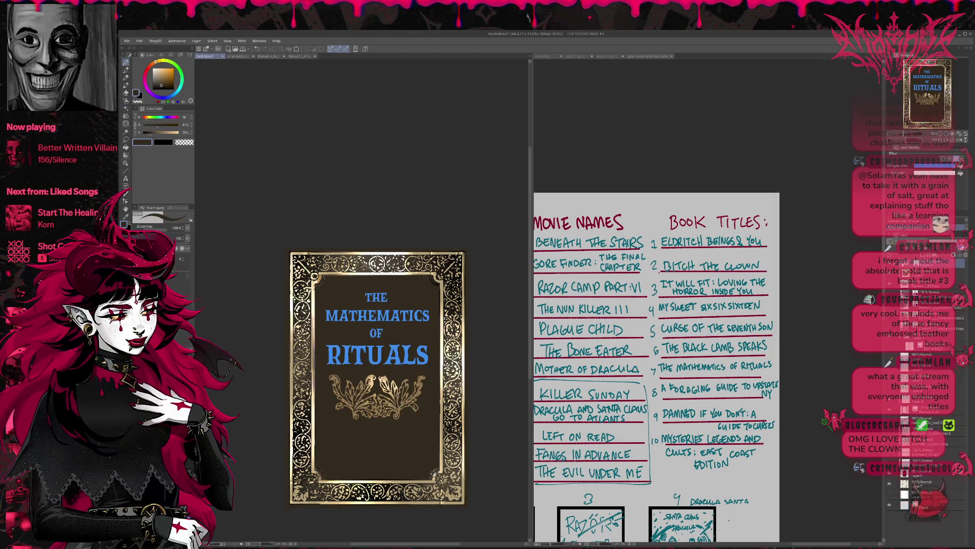
left_click(924, 482)
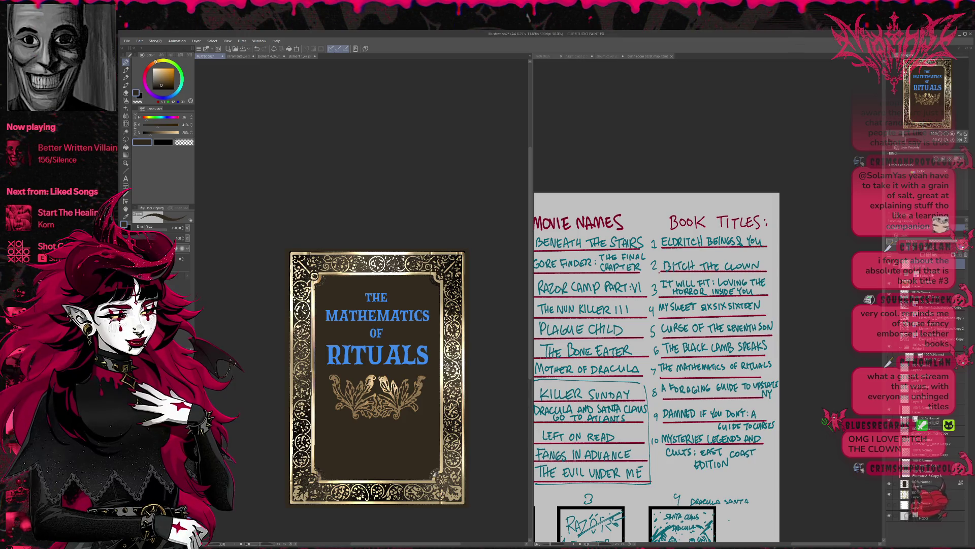
left_click(924, 275)
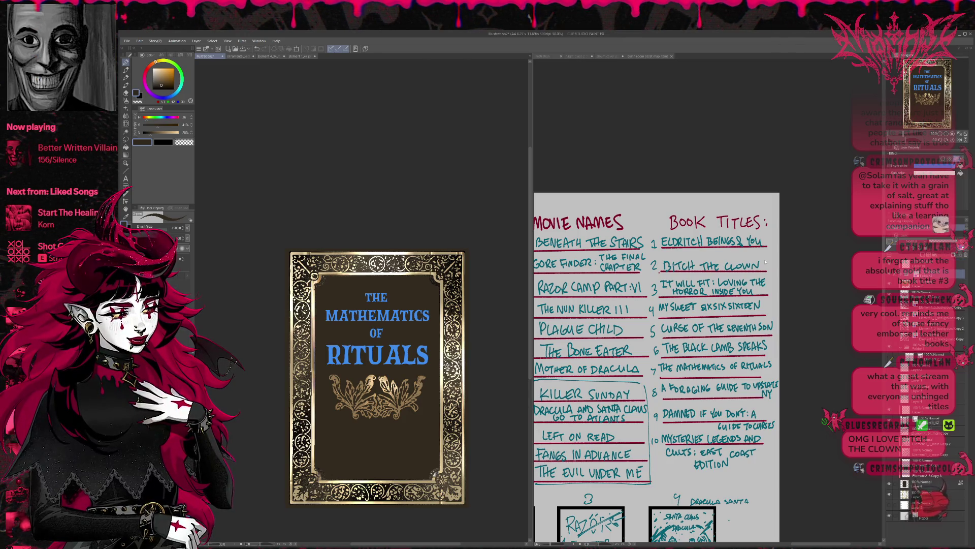
left_click(924, 271)
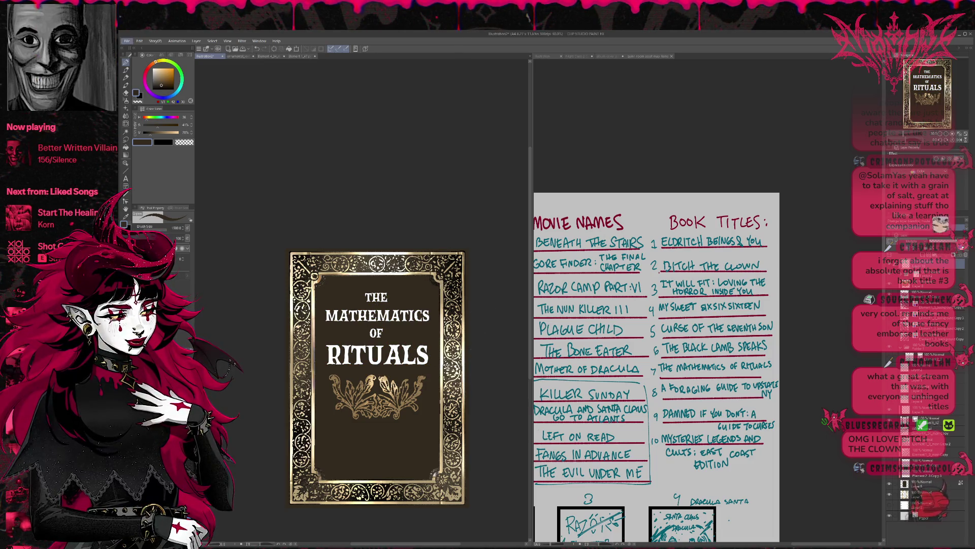
left_click(125, 108)
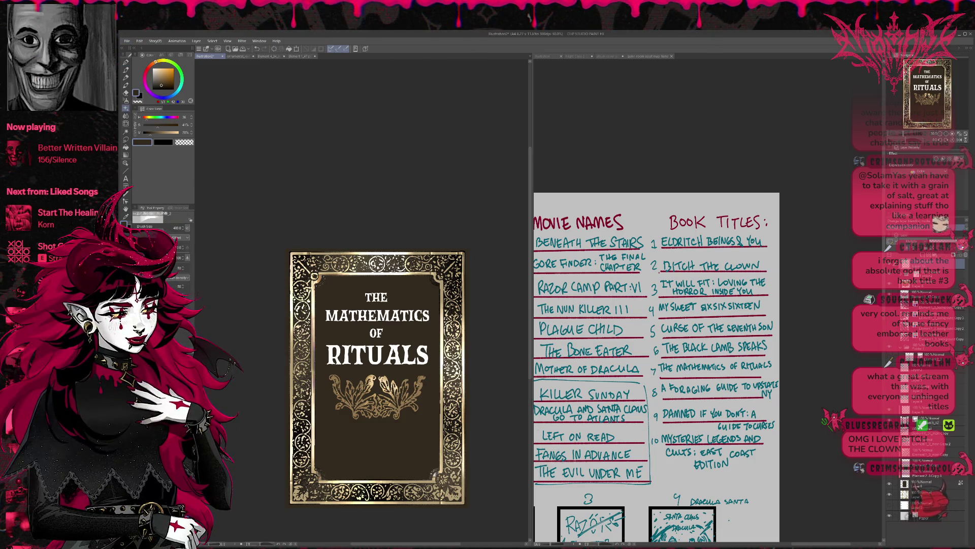
Step: Brush textured gold over THE, MATHEMATICS, OF and RITUALS
left_click_drag(317, 351, 442, 355)
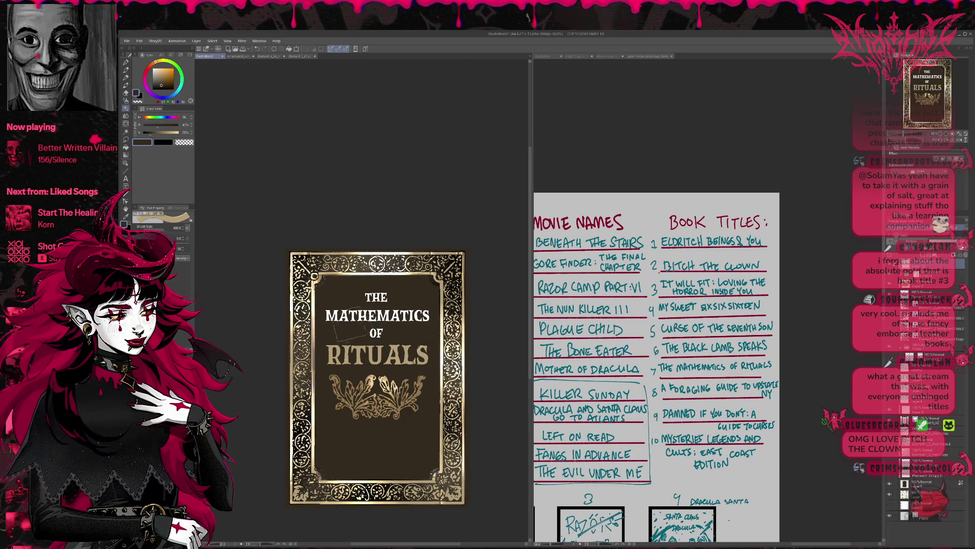
left_click_drag(325, 315, 435, 331)
left_click_drag(325, 315, 422, 305)
left_click_drag(363, 295, 399, 285)
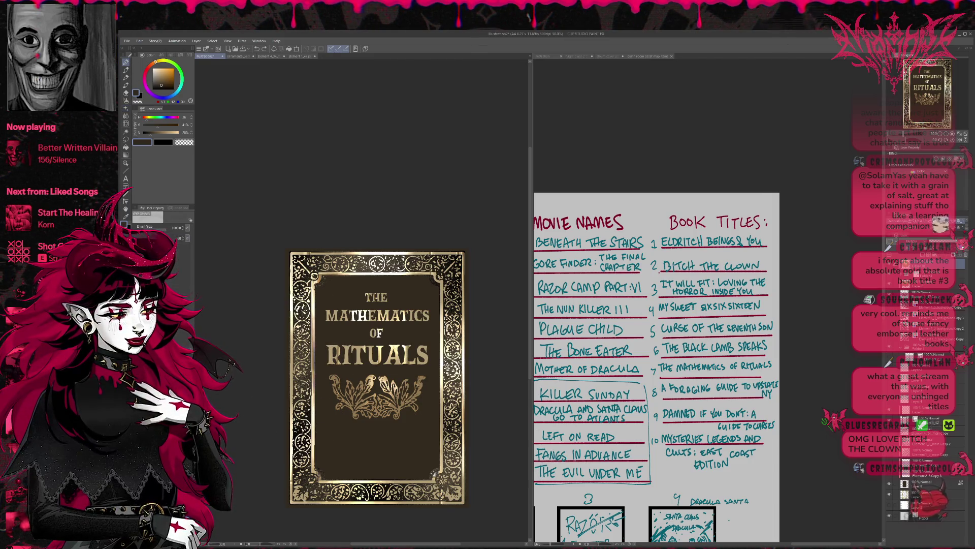
Step: Eyedrop a bright cream from the top border and compare the cover with and without gloss
left_click(355, 271, "alt")
left_click(355, 271, "alt")
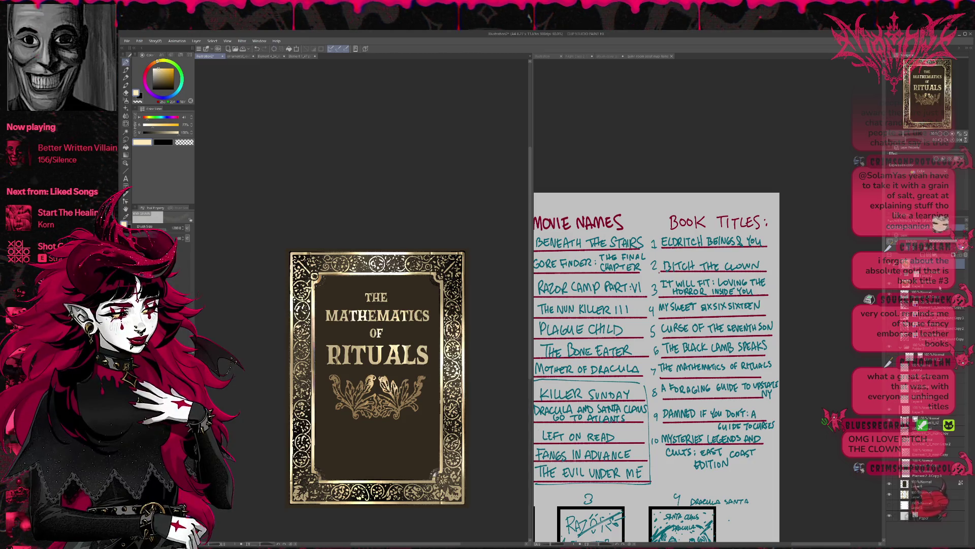
key("ctrl+z")
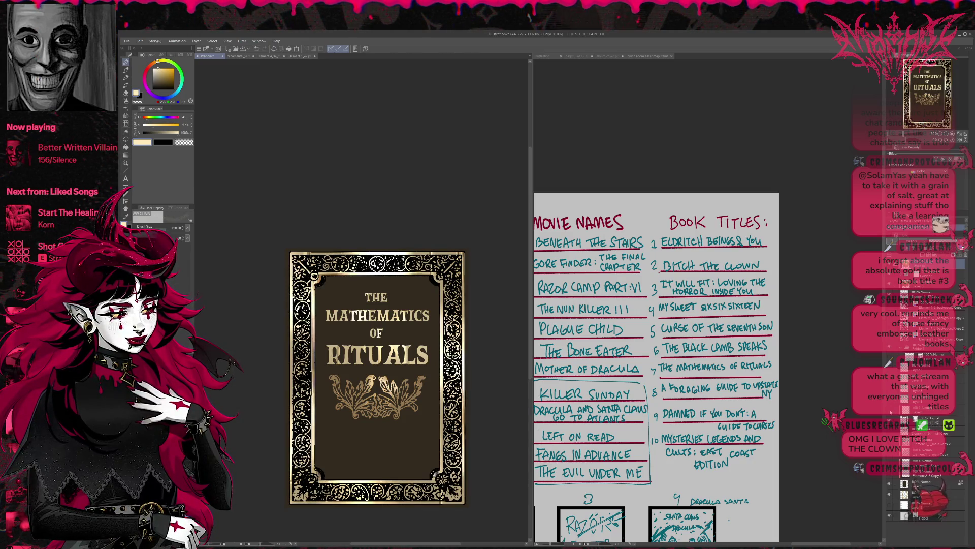
key("ctrl+y")
key("ctrl+z")
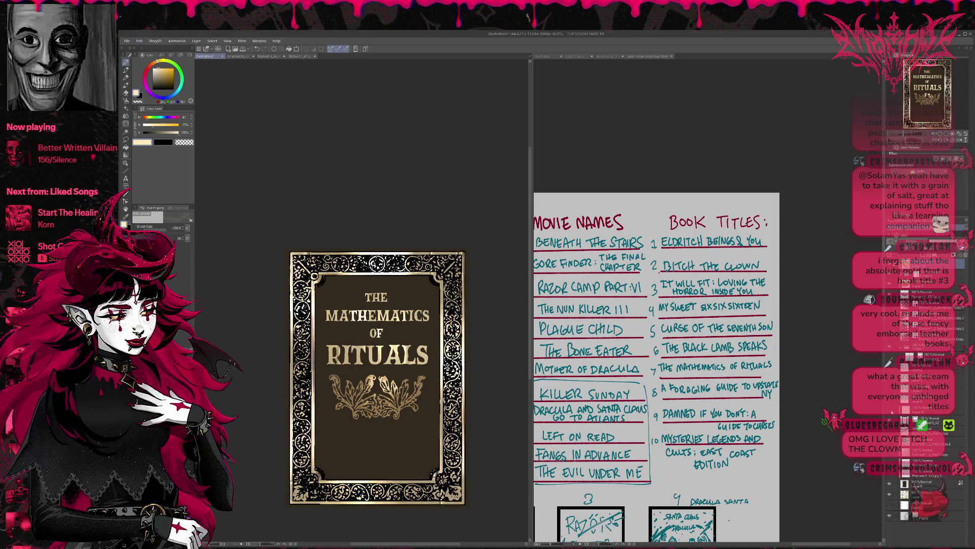